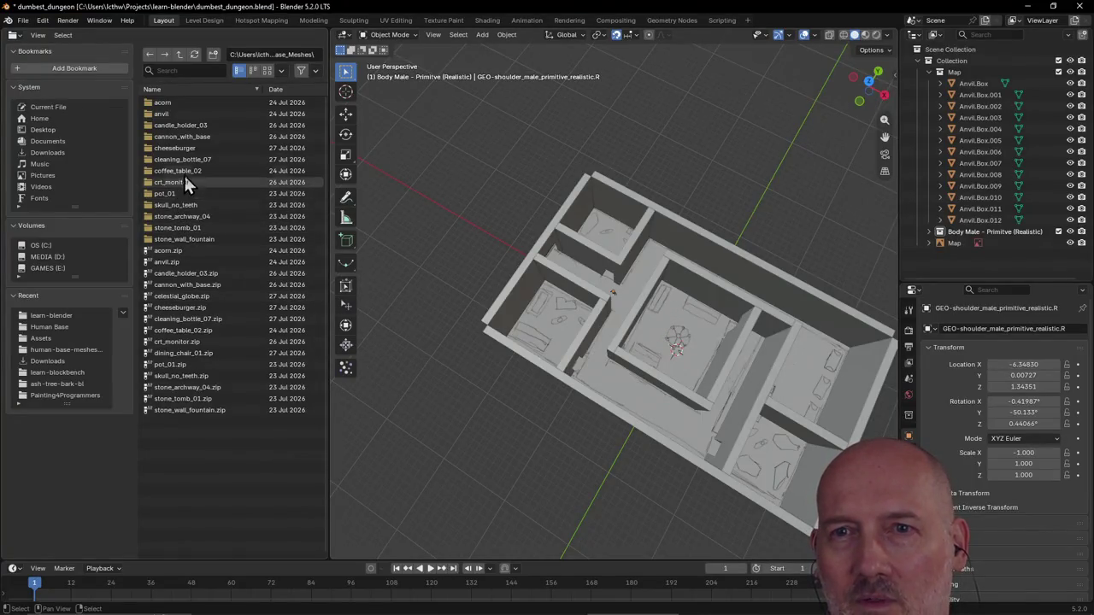
# Step: Import stone_tomb_01.glb from the stone_tomb_01 folder into the viewport with default glTF 2.0 settings
pyautogui.click(184, 219)
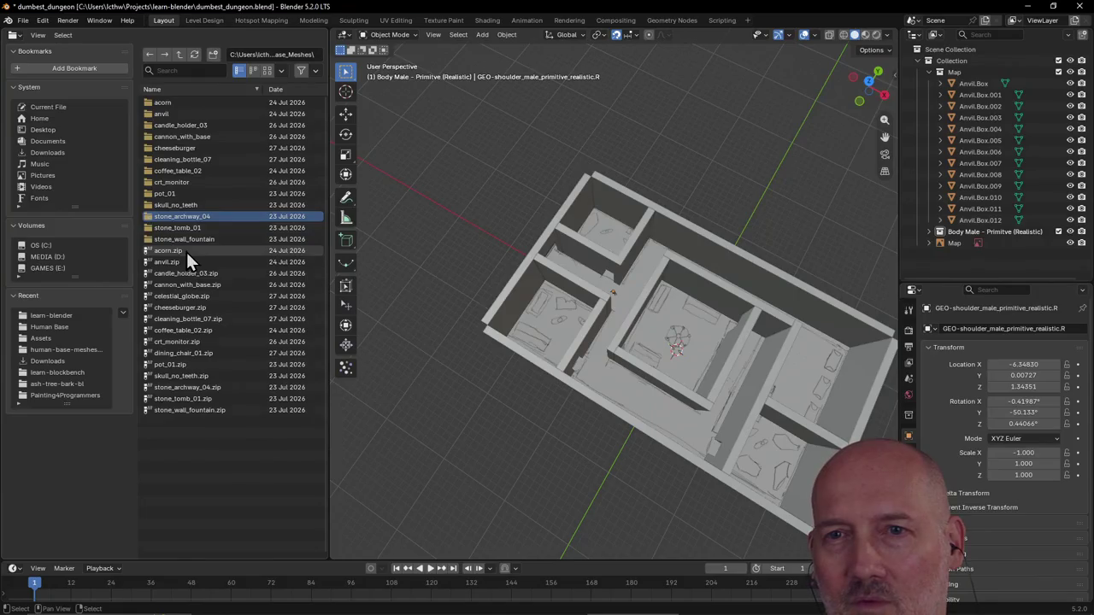
pyautogui.click(163, 229)
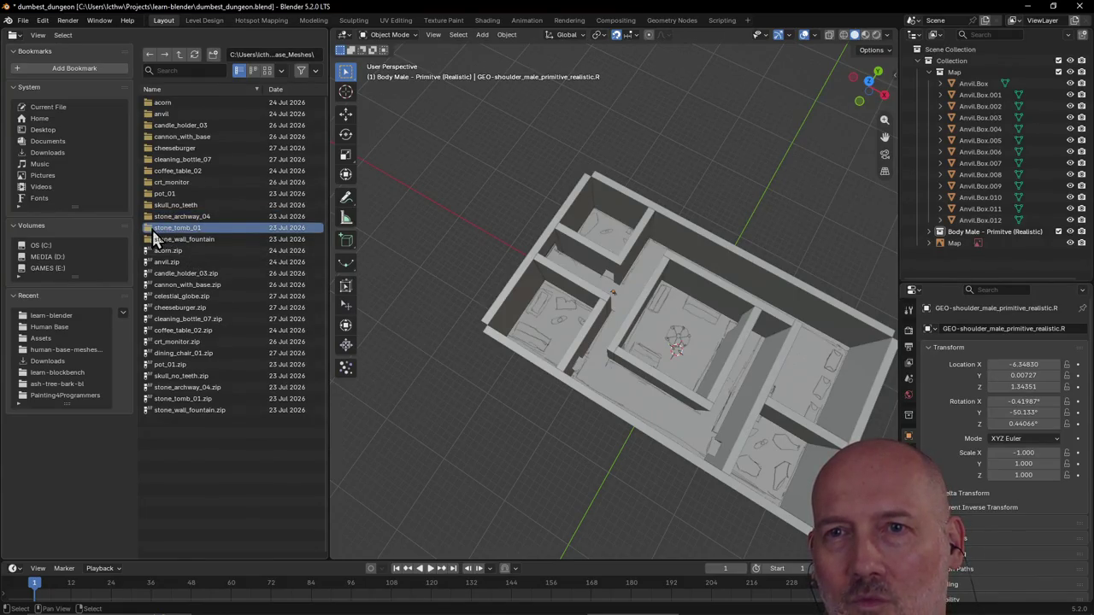
pyautogui.doubleClick(152, 230)
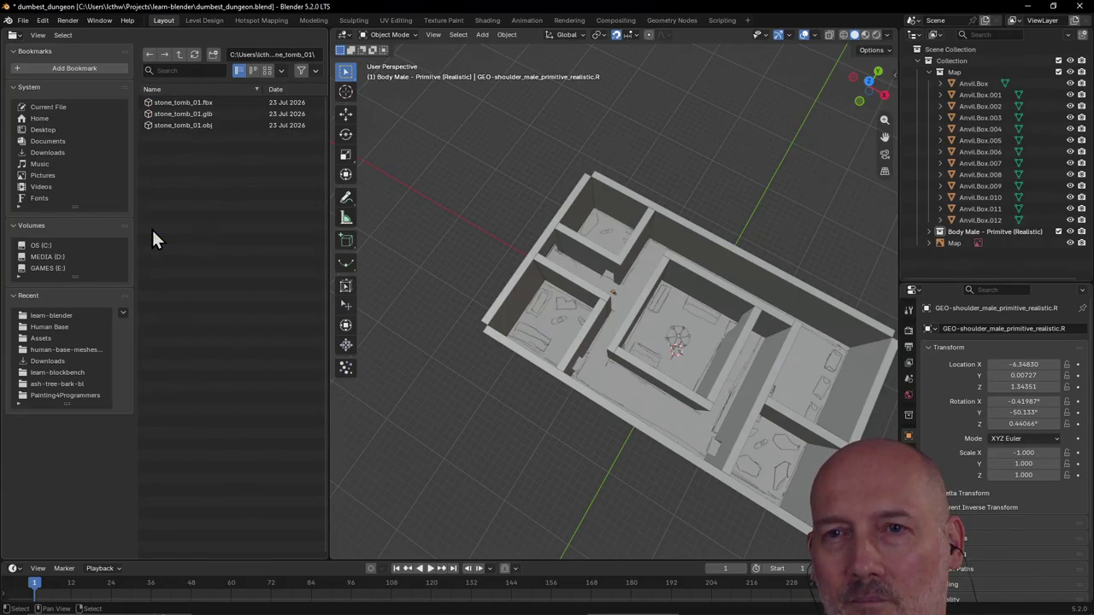
pyautogui.click(183, 115)
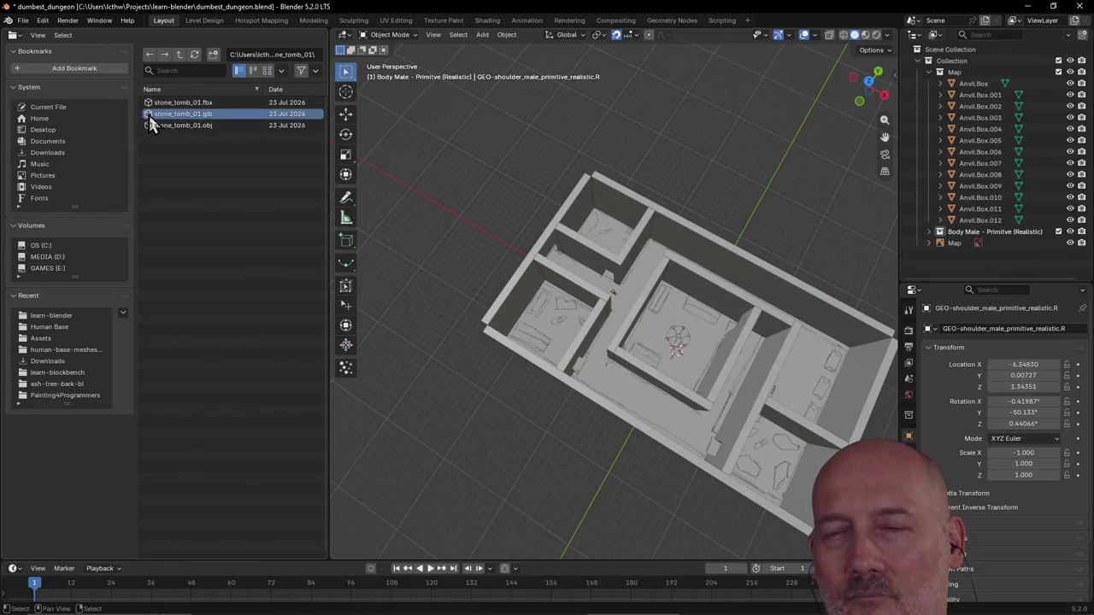
pyautogui.moveTo(150, 123); pyautogui.dragTo(603, 243)
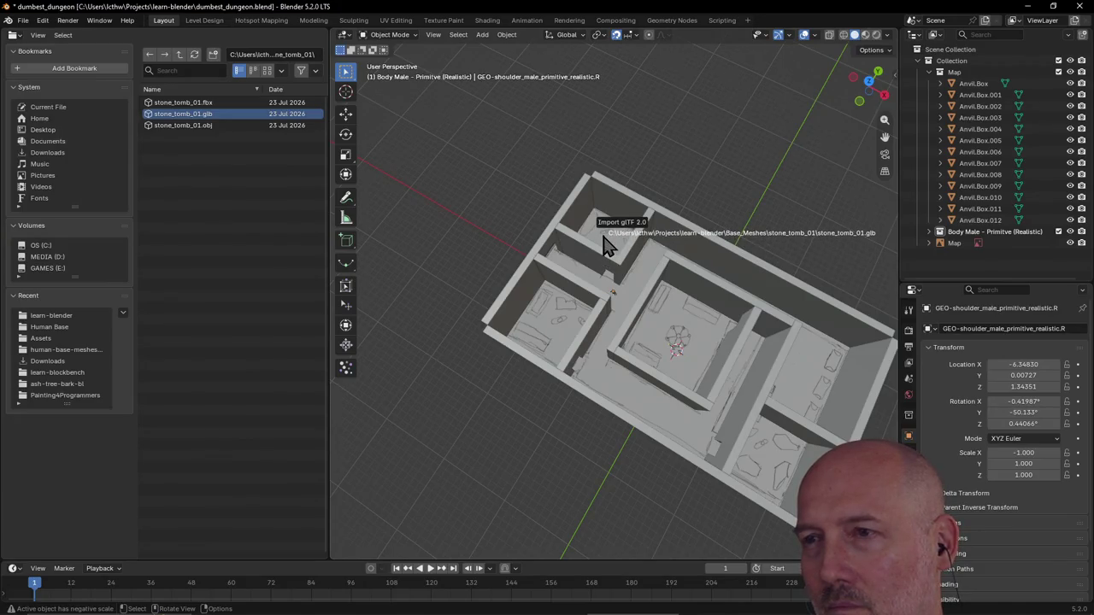
pyautogui.moveTo(604, 244); pyautogui.dragTo(604, 243)
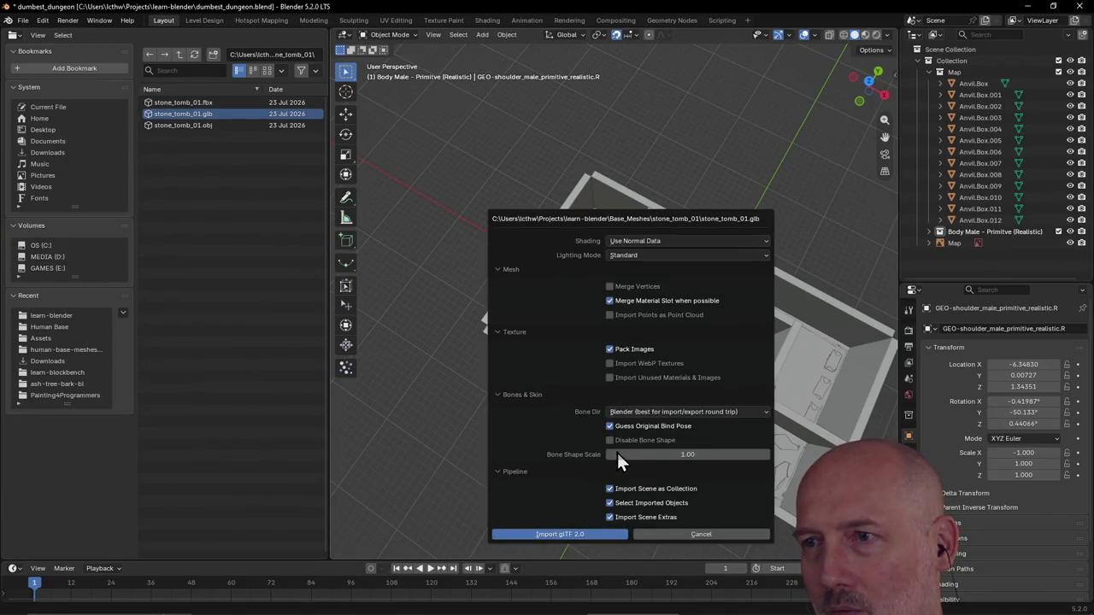
pyautogui.press('Return')
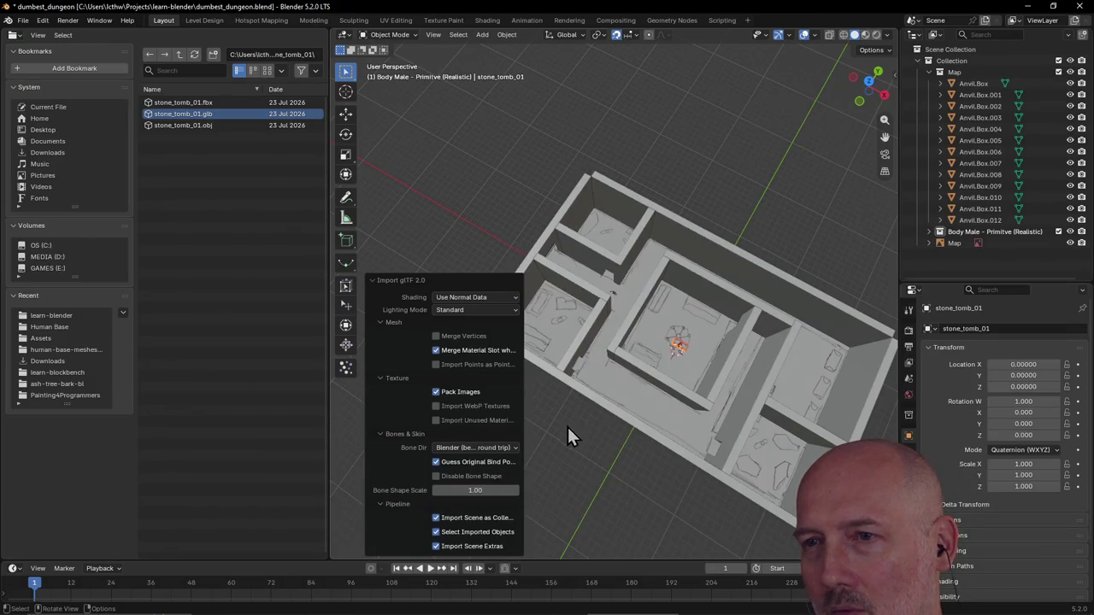
pyautogui.moveTo(568, 464)
pyautogui.mouseDown(button='middle')
pyautogui.moveTo(723, 361)
pyautogui.moveTo(676, 323)
pyautogui.moveTo(650, 319)
pyautogui.mouseUp(button='middle')
pyautogui.scroll(3, 724, 362)
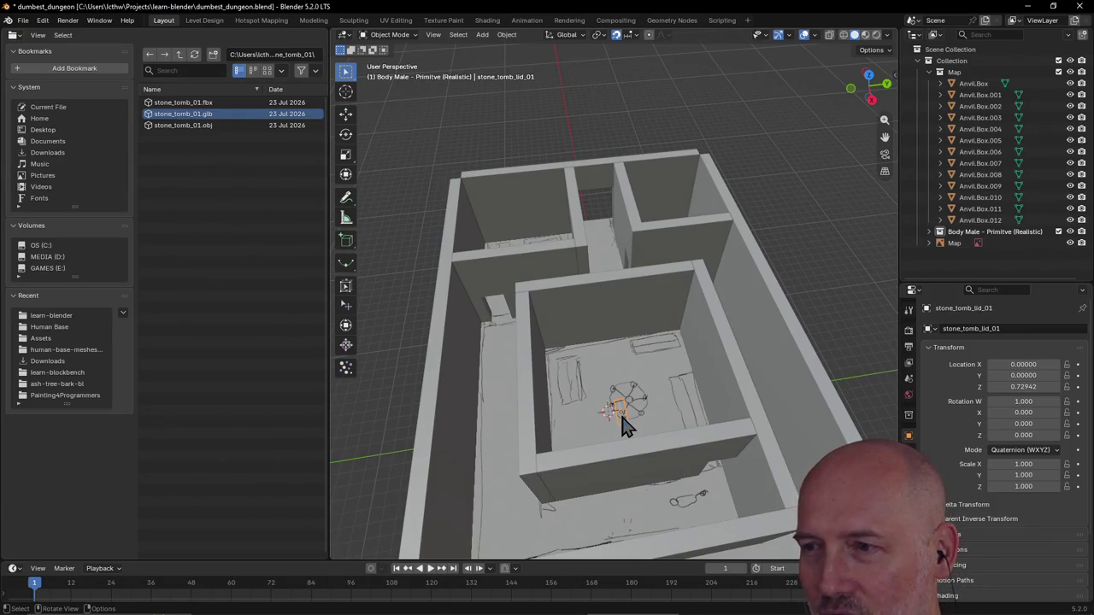
pyautogui.press('g')
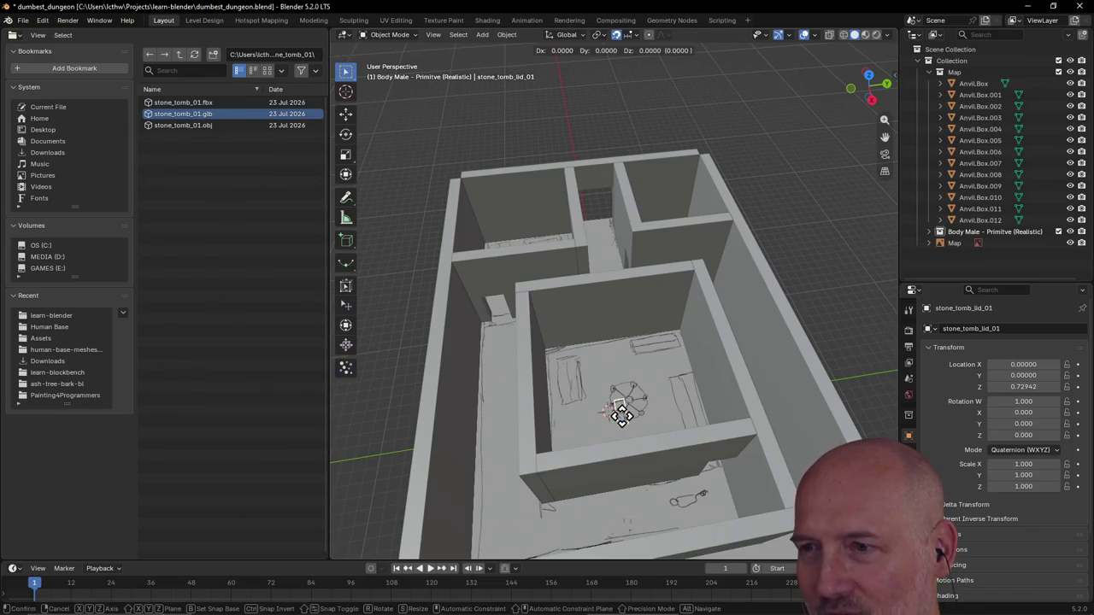
pyautogui.press('z')
pyautogui.press('2')
pyautogui.press('Return')
pyautogui.scroll(3, 646, 409)
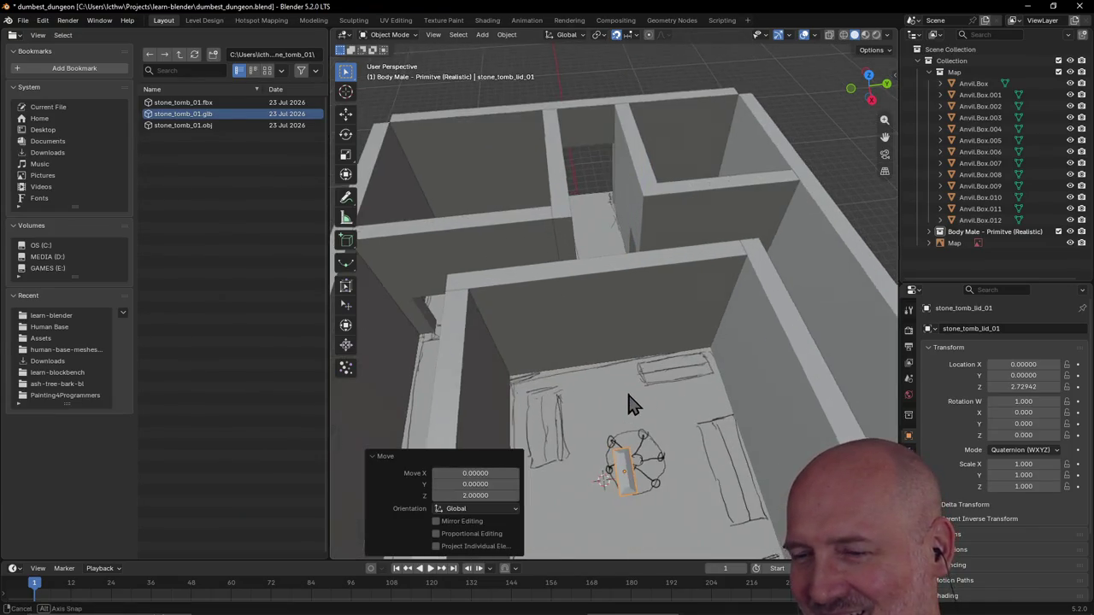
pyautogui.moveTo(627, 402)
pyautogui.mouseDown(button='middle')
pyautogui.moveTo(611, 371)
pyautogui.moveTo(577, 367)
pyautogui.moveTo(590, 369)
pyautogui.mouseUp(button='middle')
pyautogui.press('g')
pyautogui.press('z')
pyautogui.press('Return')
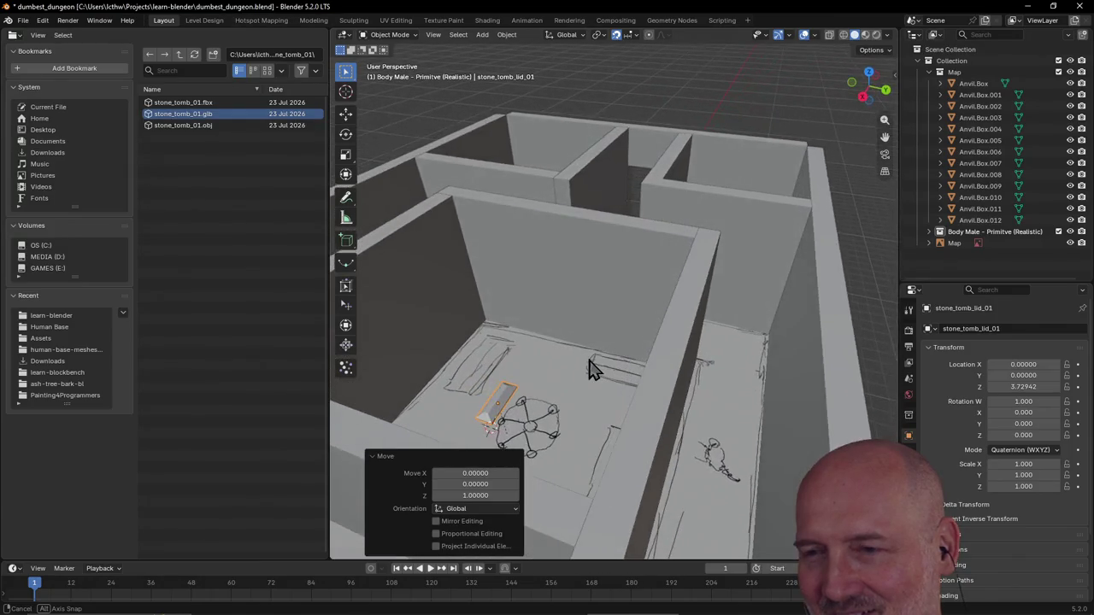
pyautogui.hotkey('ctrl', 'z')
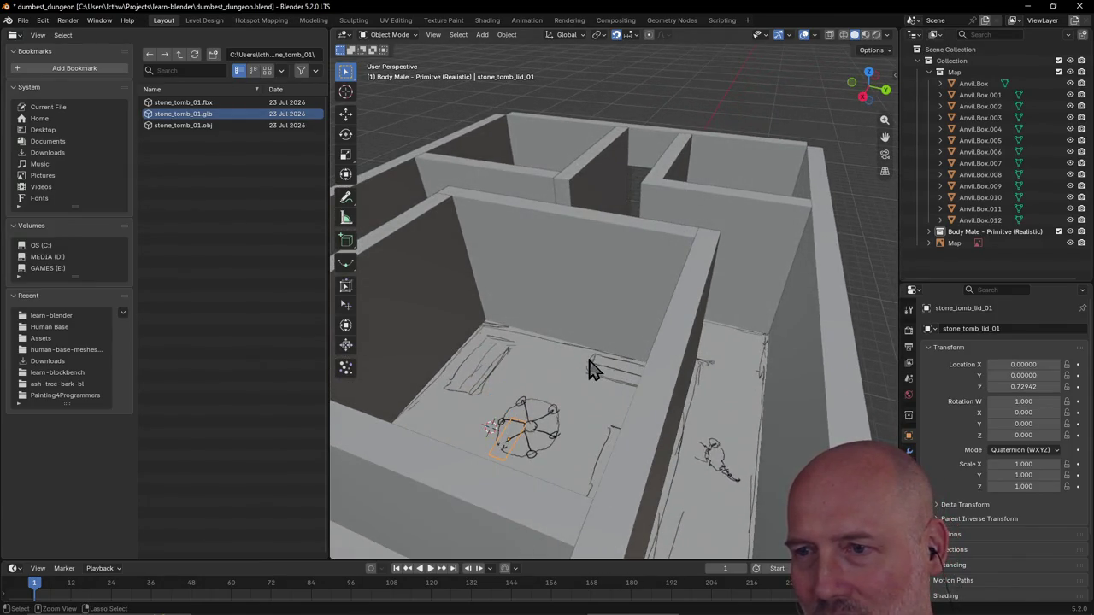
pyautogui.moveTo(549, 472)
pyautogui.mouseDown(button='middle')
pyautogui.moveTo(533, 373)
pyautogui.moveTo(527, 409)
pyautogui.moveTo(528, 394)
pyautogui.moveTo(528, 444)
pyautogui.moveTo(567, 476)
pyautogui.moveTo(567, 376)
pyautogui.moveTo(540, 425)
pyautogui.mouseUp(button='middle')
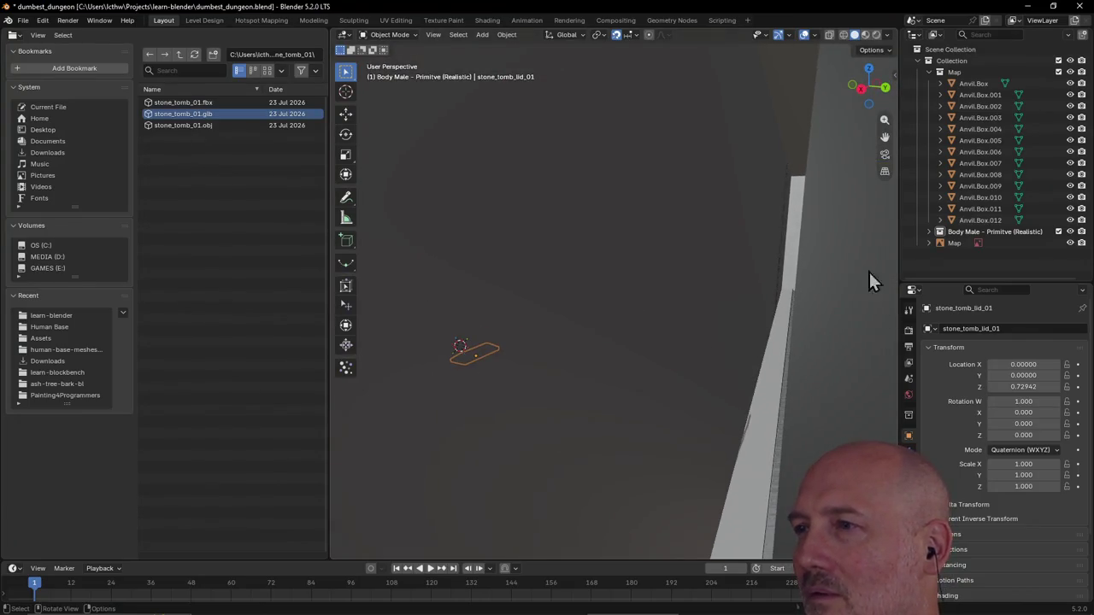
# Step: Delete the stray stone_tomb_01 object from the Body Male collection
pyautogui.click(929, 231)
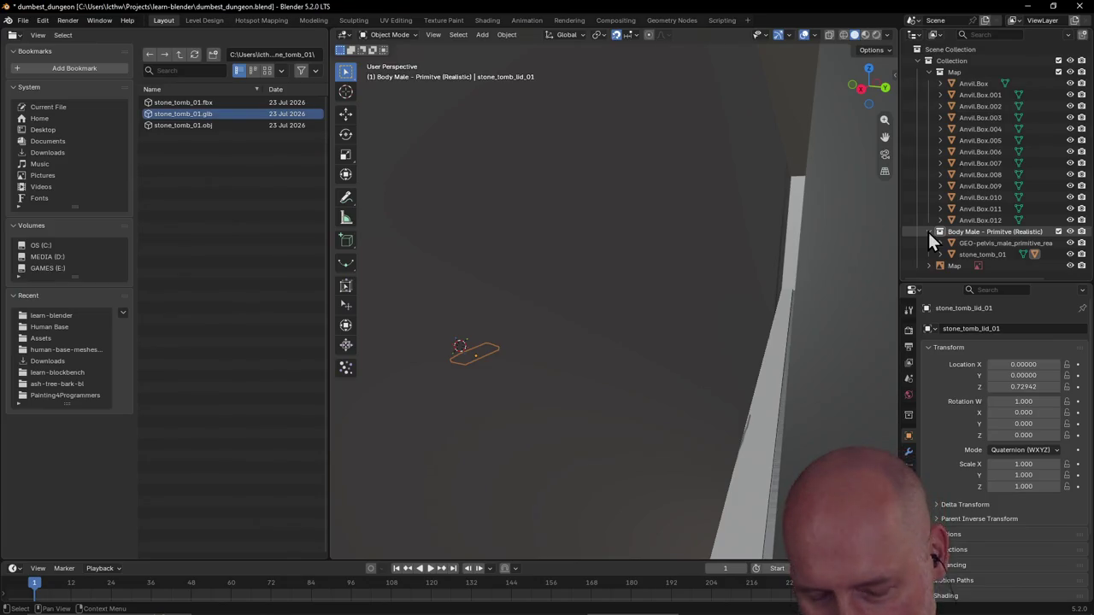
pyautogui.press('Up')
pyautogui.press('Delete')
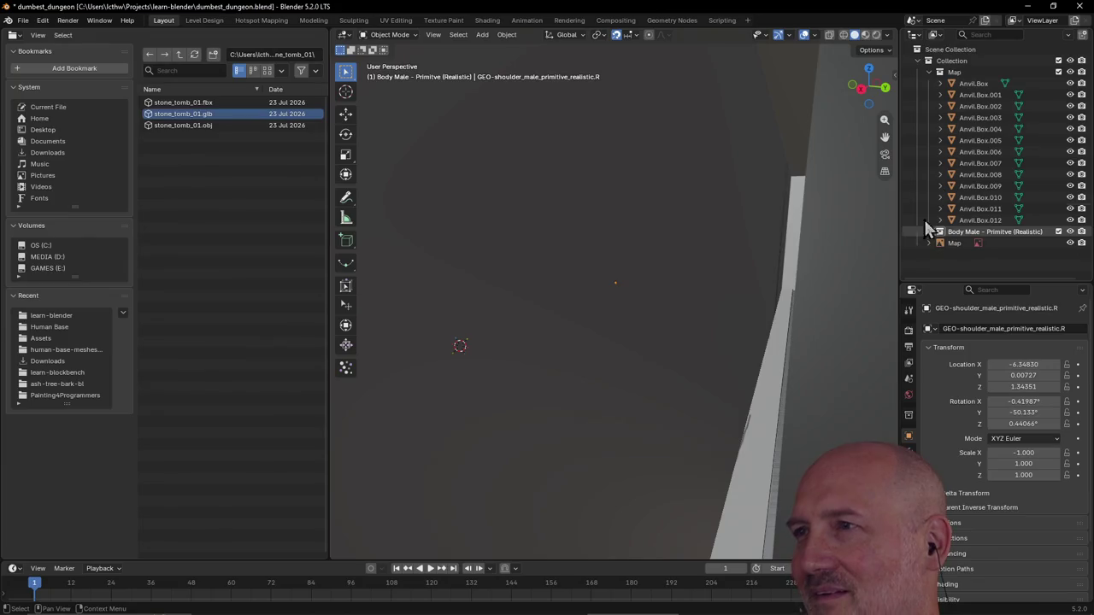
# Step: Create a new collection inside Collection and name it COFFINS
pyautogui.click(937, 64)
pyautogui.rightClick(932, 62)
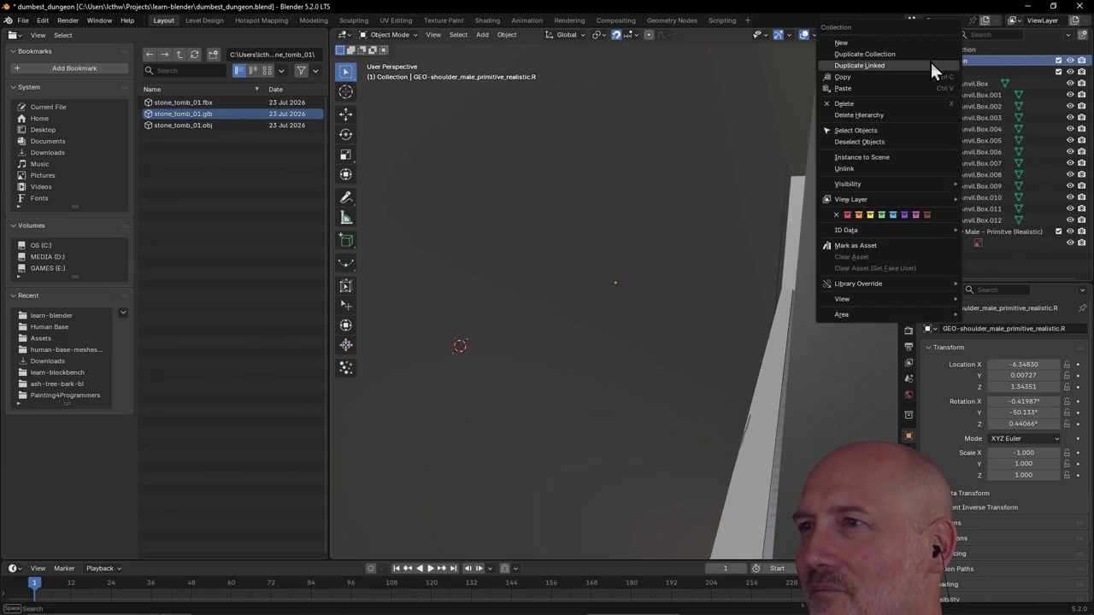
pyautogui.click(900, 41)
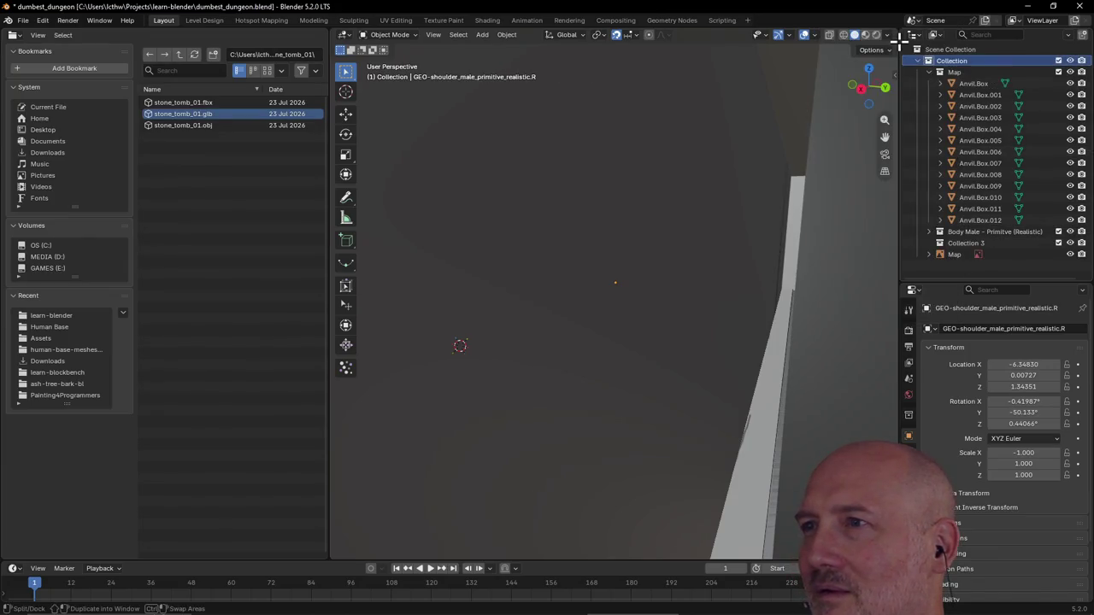
pyautogui.doubleClick(951, 242)
pyautogui.write('C')
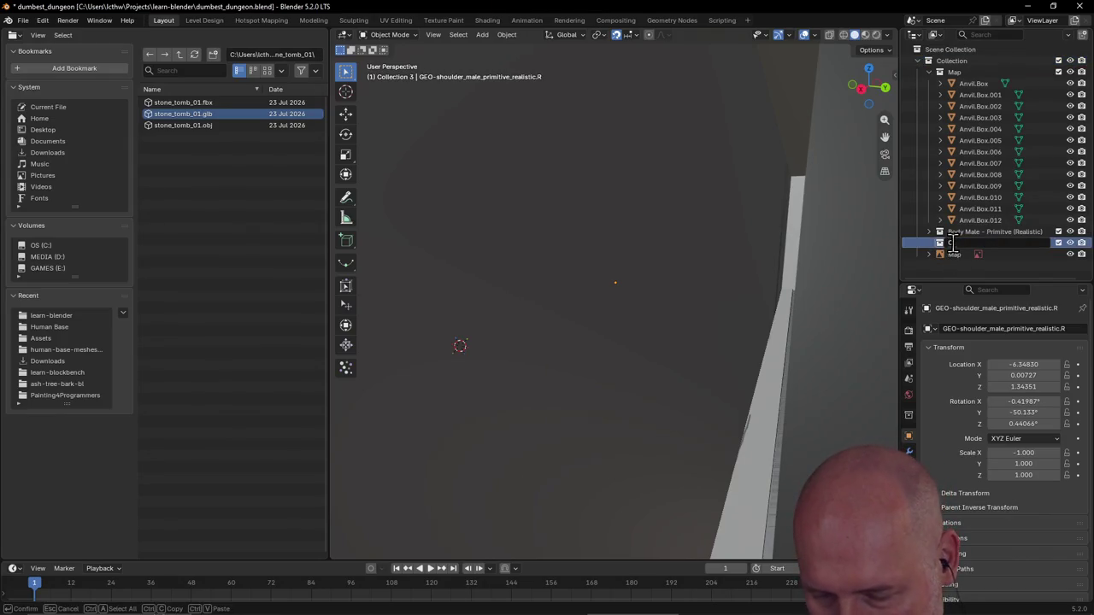
pyautogui.write('EF')
pyautogui.press('Return')
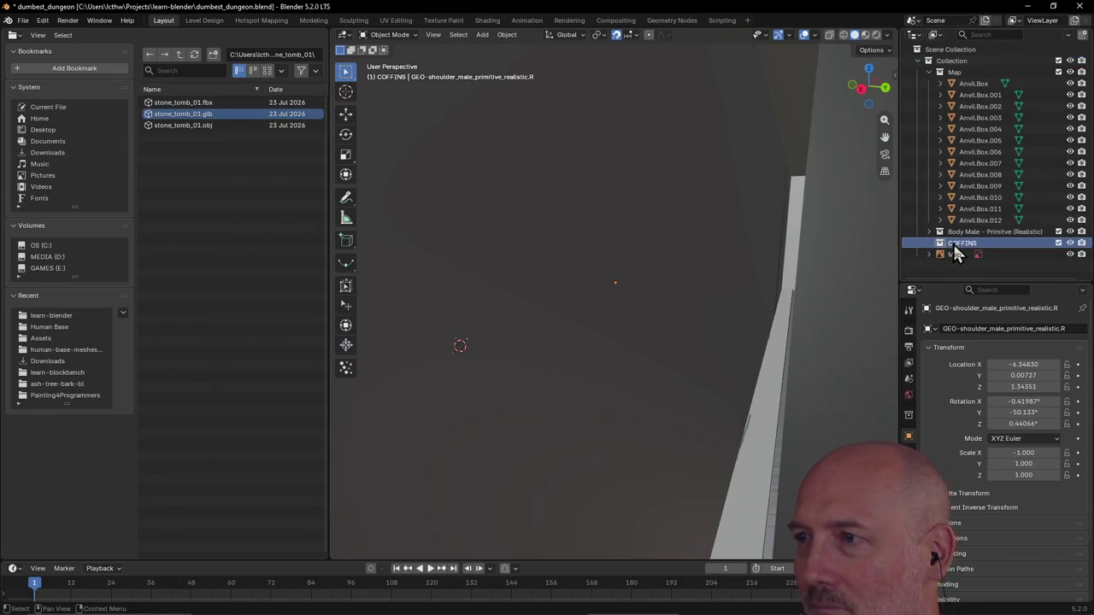
pyautogui.scroll(-3, 615, 199)
pyautogui.scroll(-3, 618, 243)
pyautogui.scroll(-3, 619, 261)
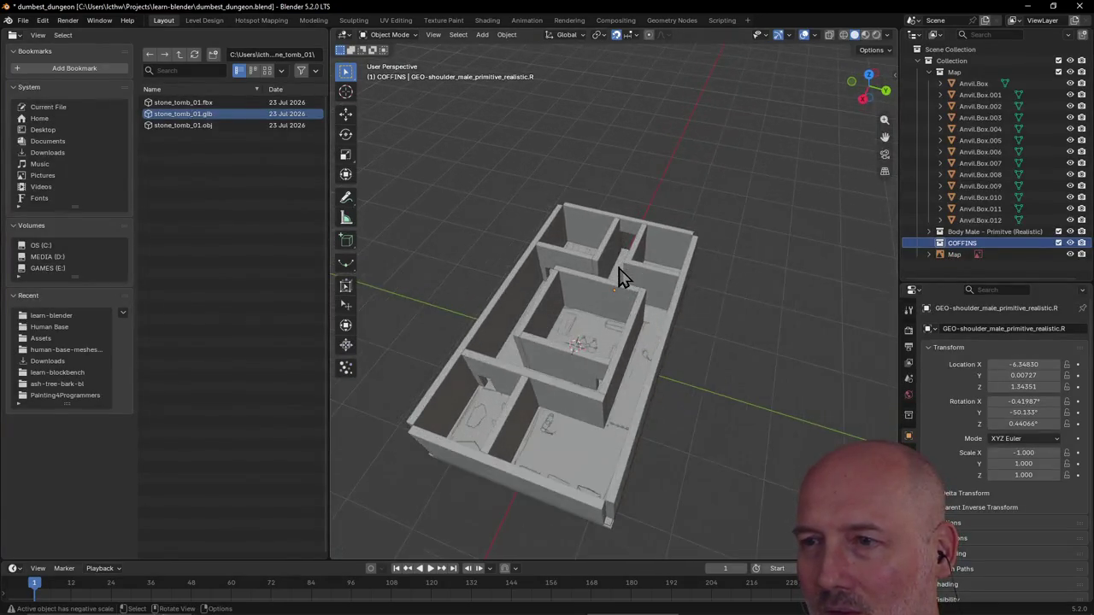
pyautogui.scroll(-2, 620, 275)
pyautogui.scroll(1, 620, 275)
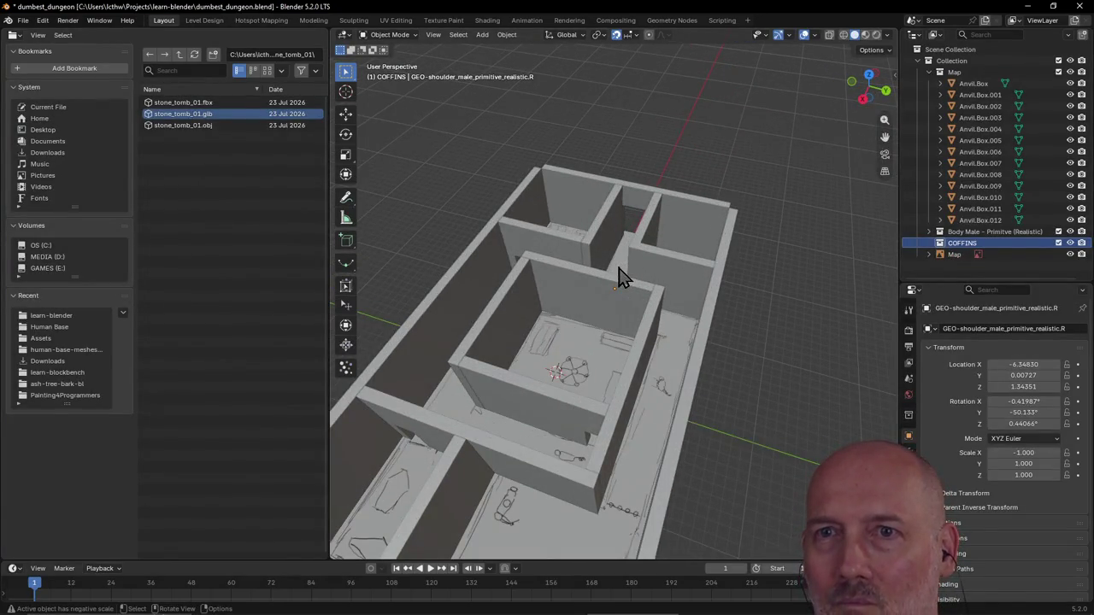
# Step: Drag stone_tomb_01.glb into the viewport again and import it into COFFINS
pyautogui.moveTo(169, 116); pyautogui.dragTo(557, 381)
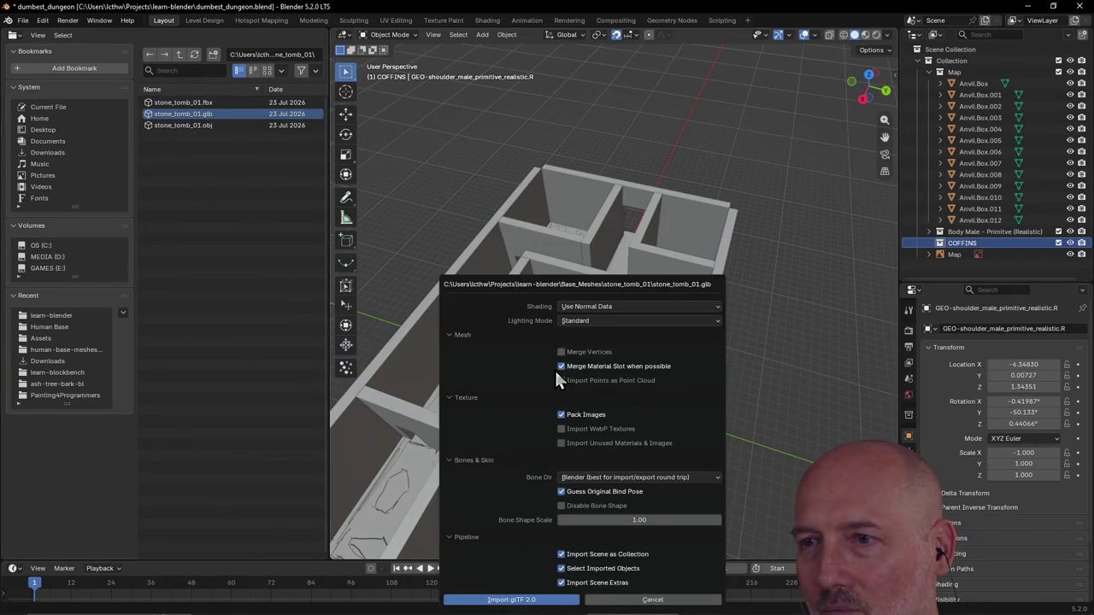
pyautogui.click(497, 602)
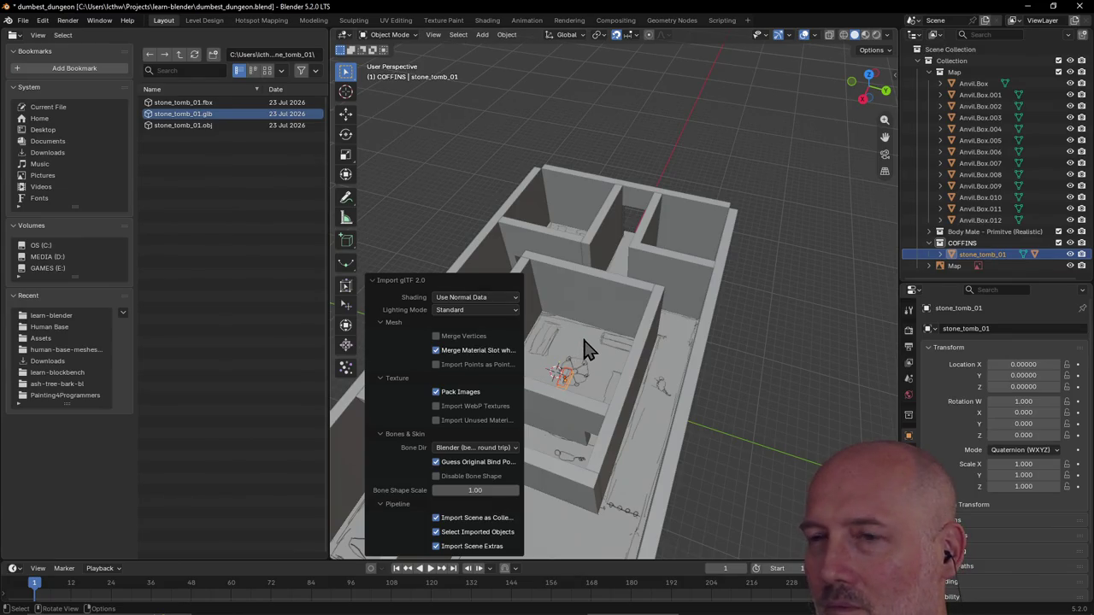
# Step: Raise the imported tomb 2 units along Z with gz2
pyautogui.click(371, 282)
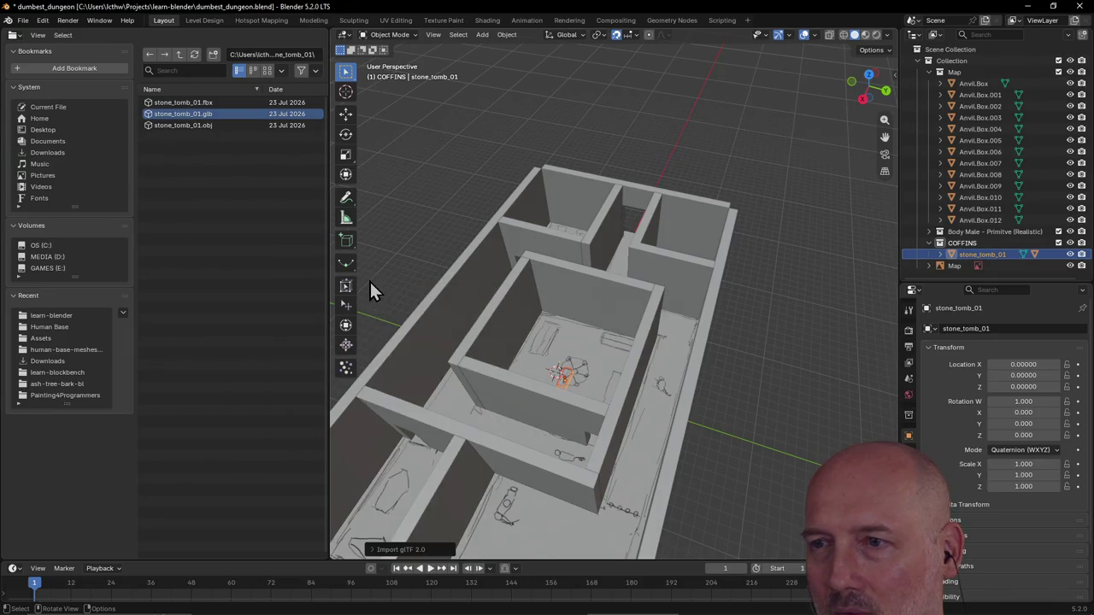
pyautogui.write('gz2')
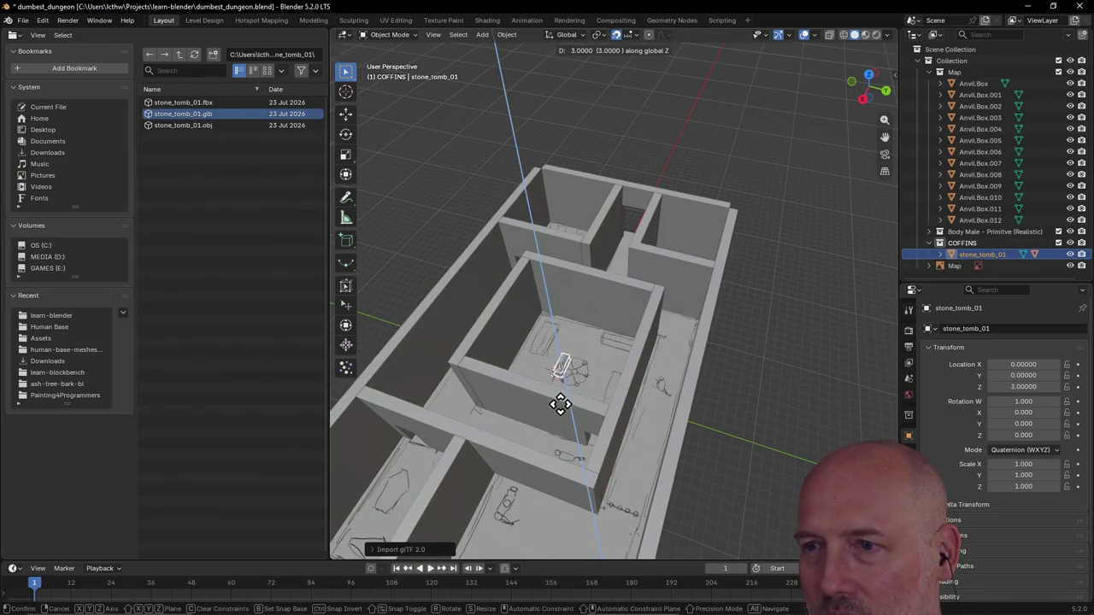
pyautogui.press('Return')
pyautogui.scroll(3, 587, 373)
pyautogui.scroll(2, 588, 376)
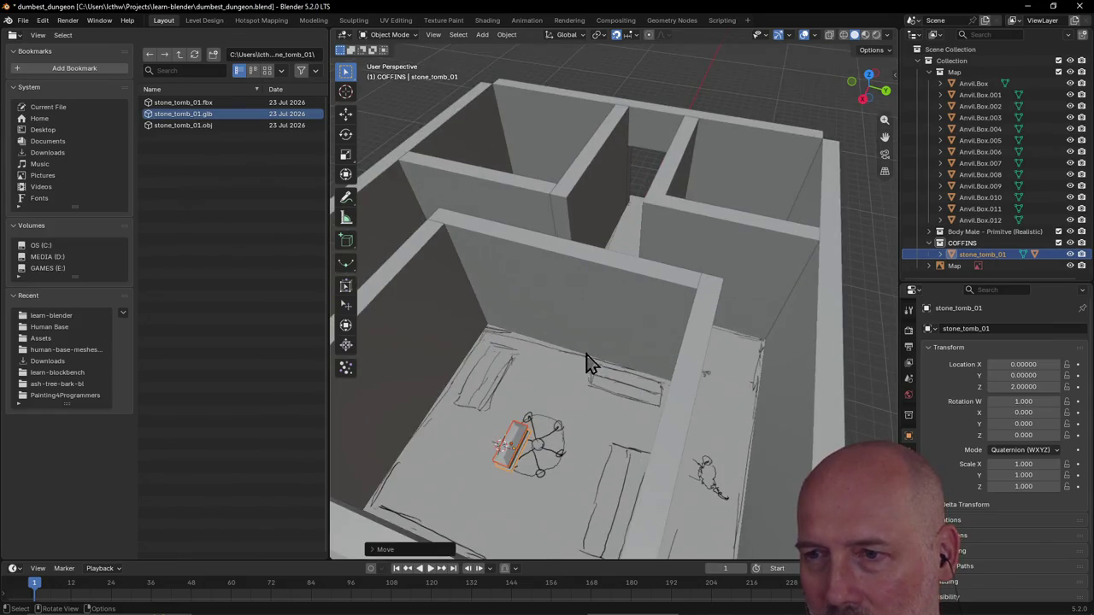
pyautogui.moveTo(588, 363)
pyautogui.mouseDown(button='middle')
pyautogui.moveTo(598, 323)
pyautogui.moveTo(535, 438)
pyautogui.mouseUp(button='middle')
# Step: Slide the tomb 4 units along negative X and 4 units along negative Y
pyautogui.press('g')
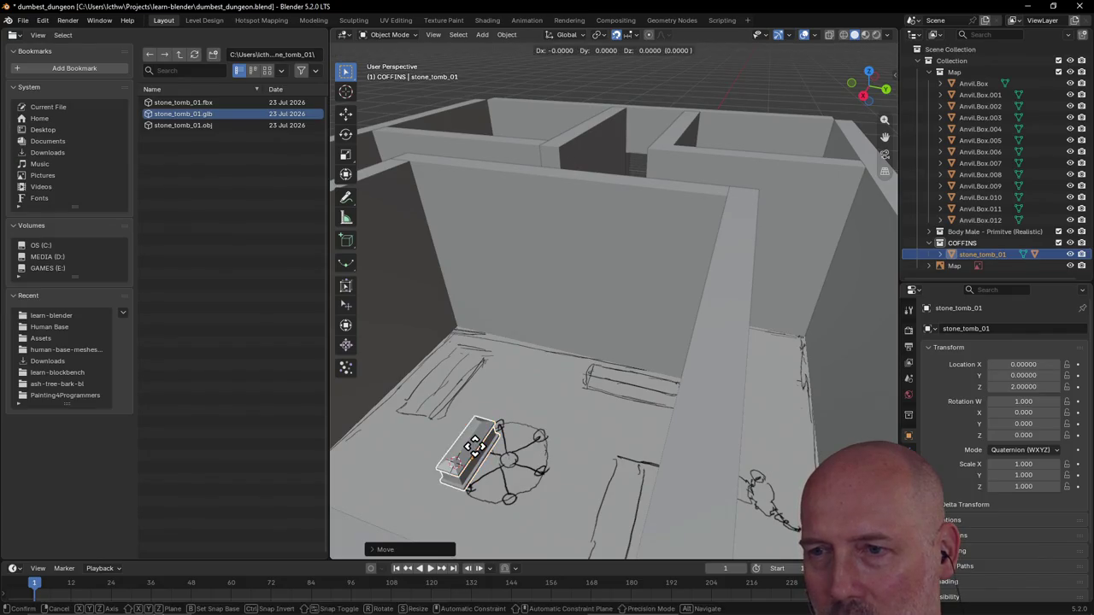
pyautogui.press('x')
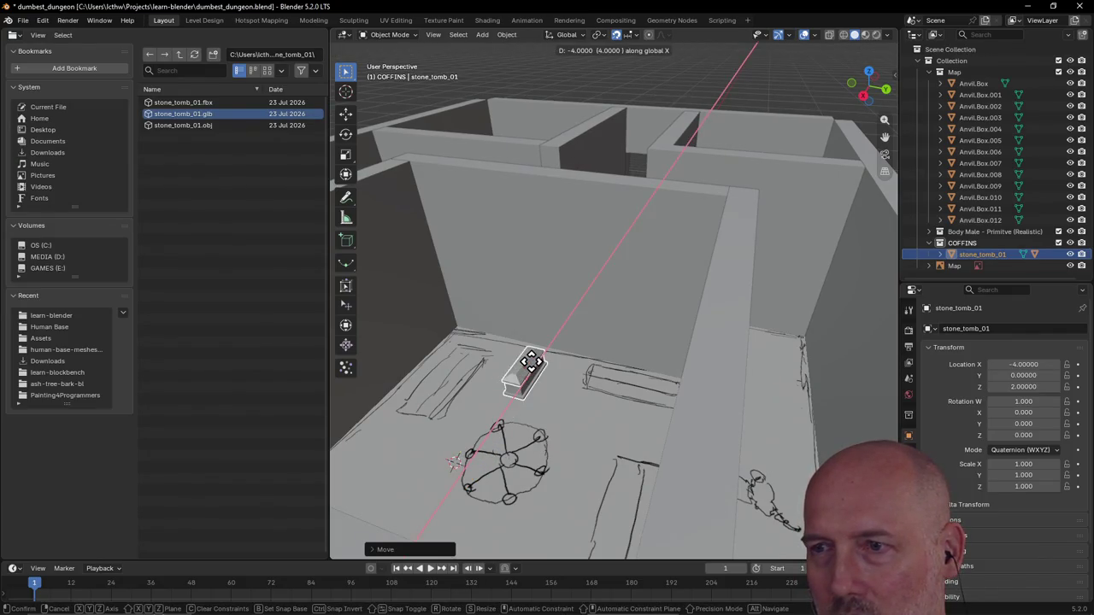
pyautogui.click(531, 362)
pyautogui.press('g')
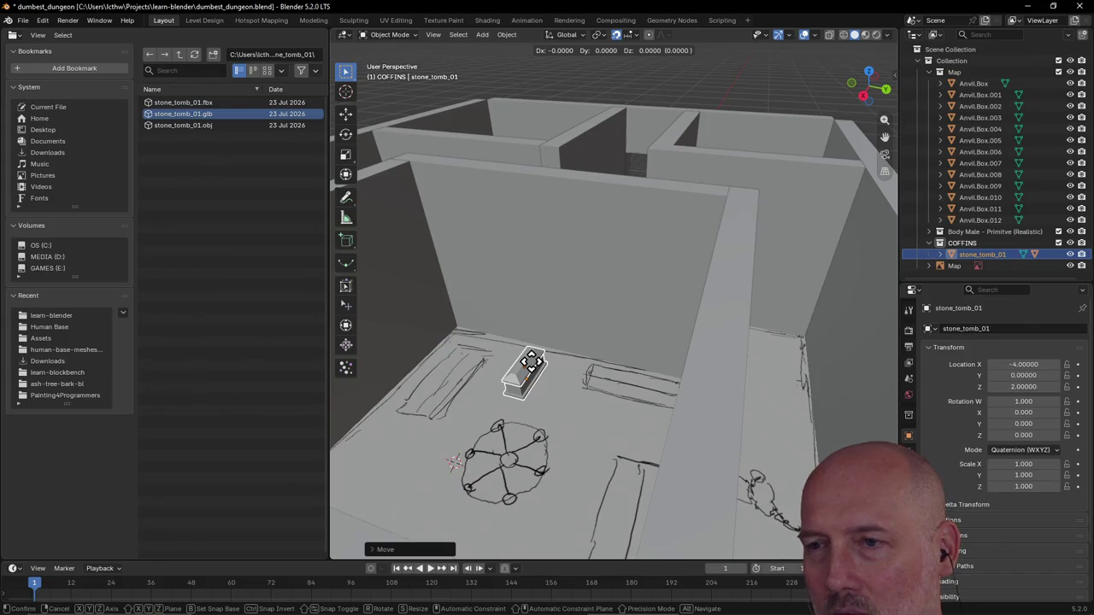
pyautogui.press('y')
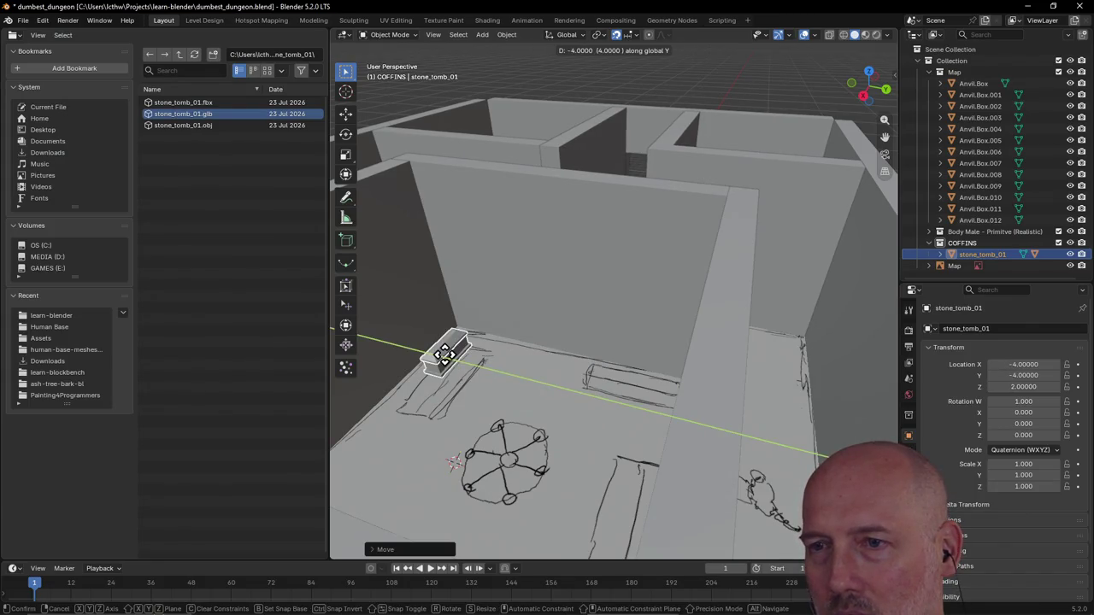
pyautogui.click(444, 354)
# Step: Nudge the tomb along Y and X so it sits at -5, -5 against the wall
pyautogui.moveTo(481, 385); pyautogui.dragTo(521, 387, button='middle')
pyautogui.press('g')
pyautogui.press('y')
pyautogui.click(500, 395)
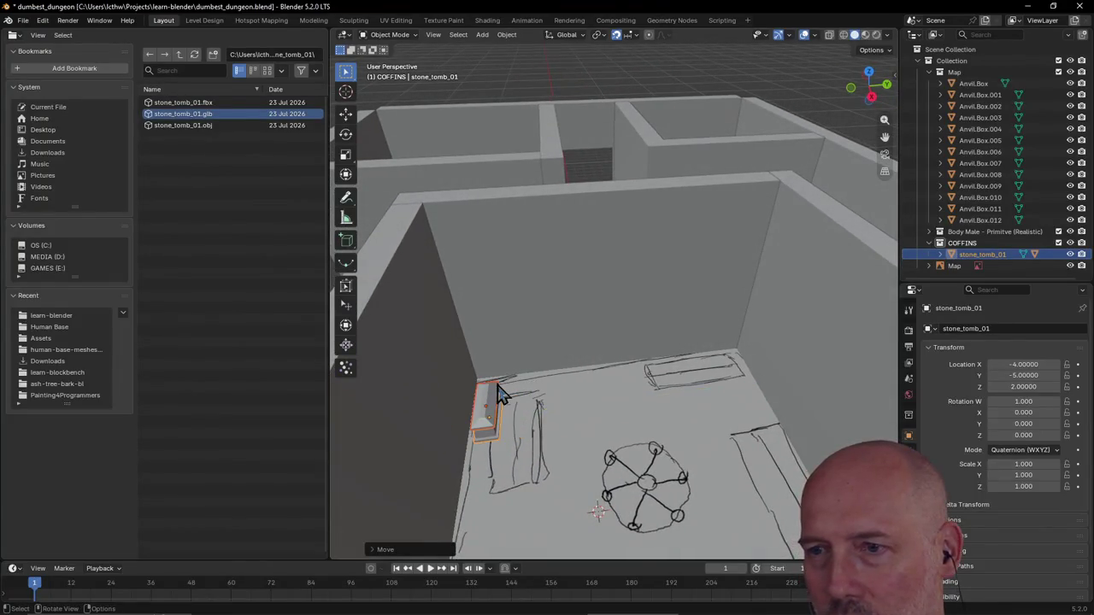
pyautogui.moveTo(517, 432)
pyautogui.mouseDown(button='middle')
pyautogui.moveTo(499, 441)
pyautogui.moveTo(508, 390)
pyautogui.moveTo(513, 404)
pyautogui.mouseUp(button='middle')
pyautogui.press('g')
pyautogui.press('x')
pyautogui.click(502, 416)
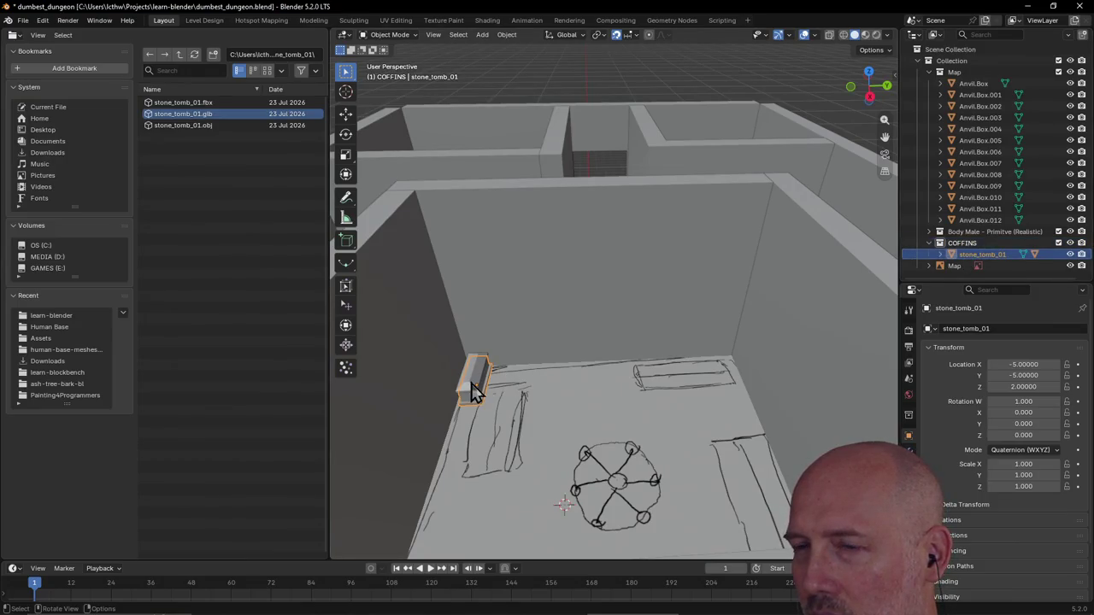
# Step: Select the Map object and orbit to a low angle over the dungeon walls
pyautogui.click(573, 431)
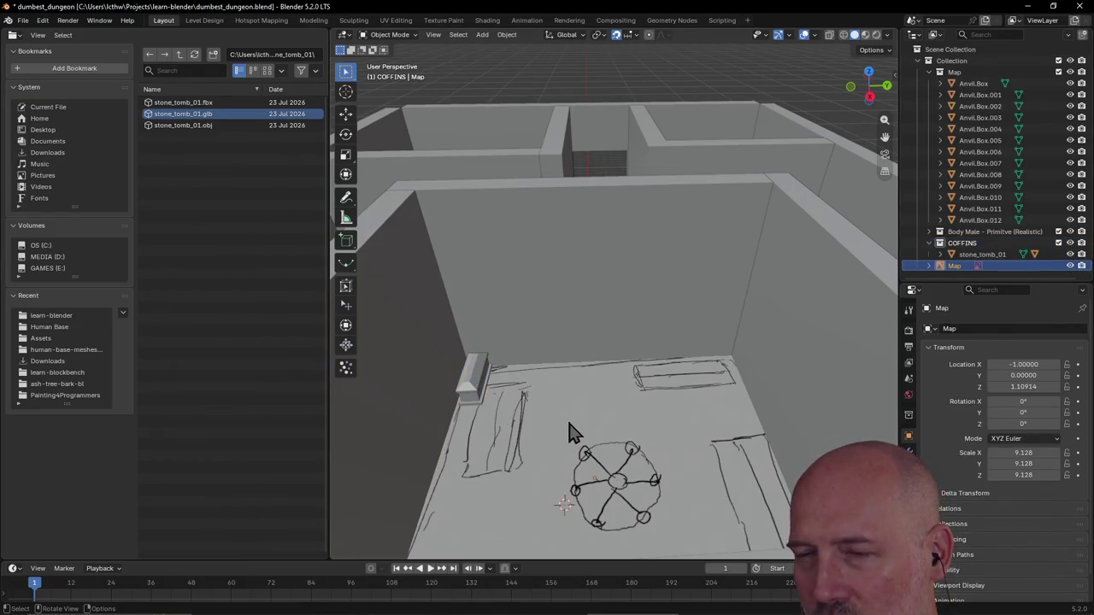
pyautogui.moveTo(573, 431); pyautogui.dragTo(575, 433, button='middle')
pyautogui.scroll(-3, 575, 432)
pyautogui.scroll(-3, 574, 436)
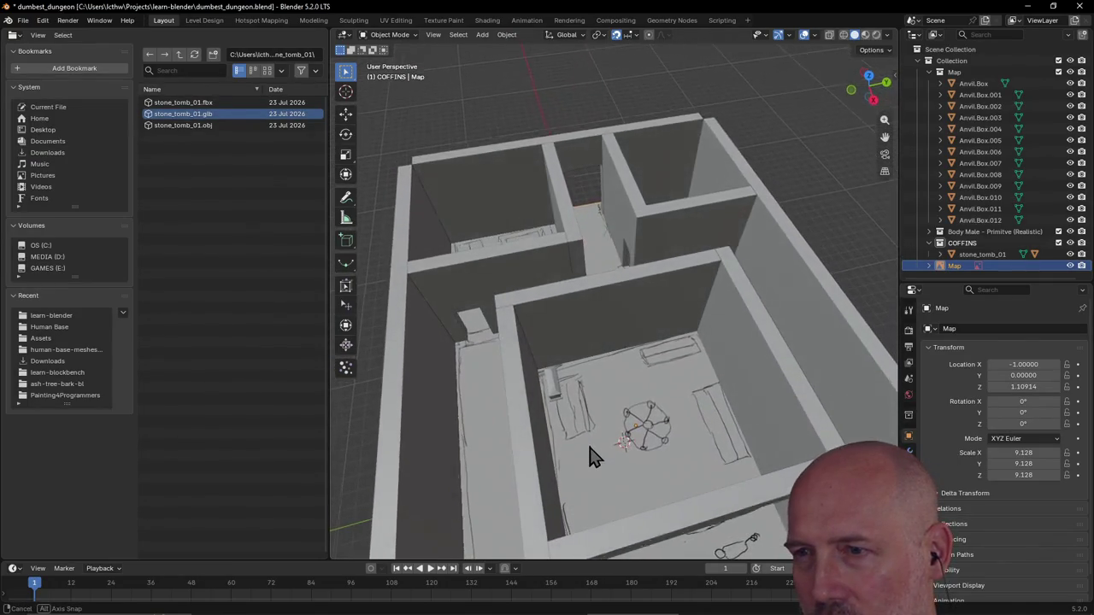
pyautogui.scroll(3, 596, 429)
pyautogui.moveTo(605, 419); pyautogui.dragTo(596, 366, button='middle')
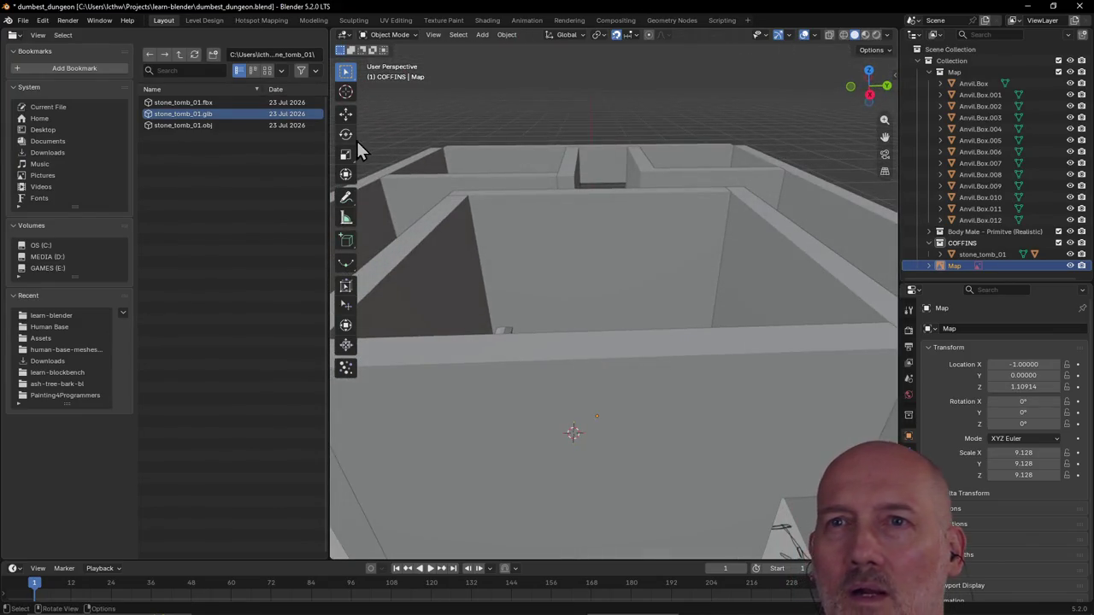
# Step: Switch to the Level Design workspace and take a first-person walk toward the room
pyautogui.click(206, 20)
pyautogui.moveTo(398, 225)
pyautogui.mouseDown(button='middle')
pyautogui.moveTo(286, 269)
pyautogui.moveTo(266, 242)
pyautogui.moveTo(252, 247)
pyautogui.mouseUp(button='middle')
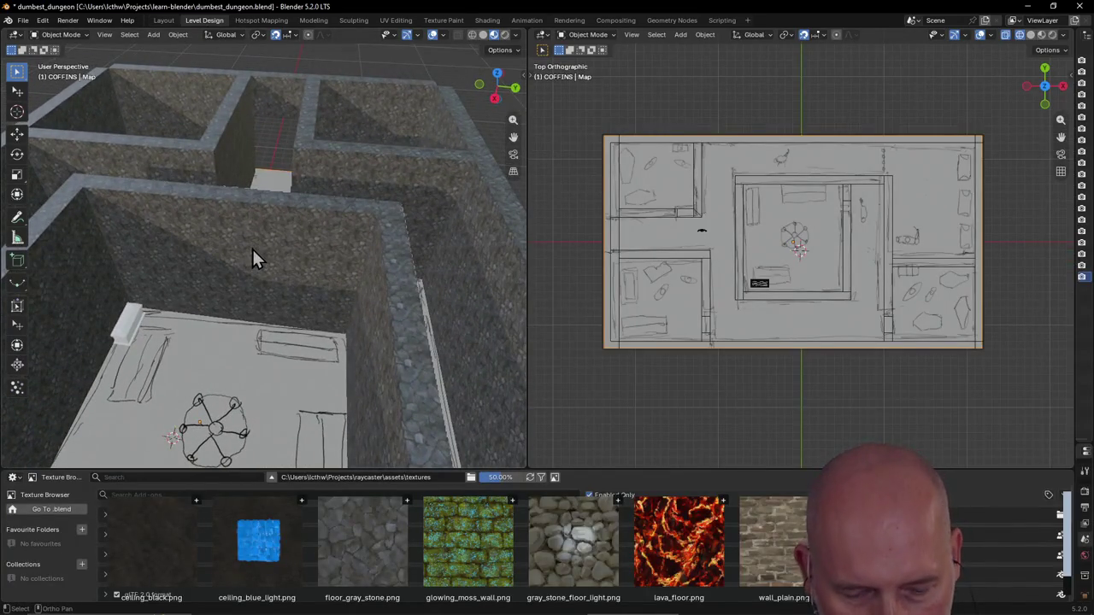
pyautogui.hotkey('shift', '`')
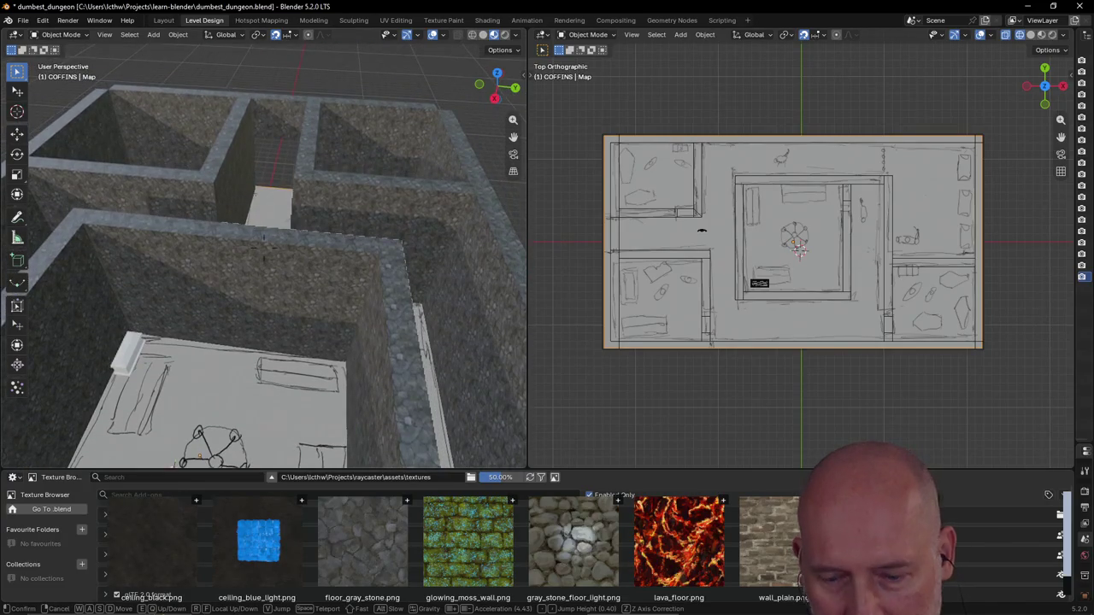
pyautogui.press('s')
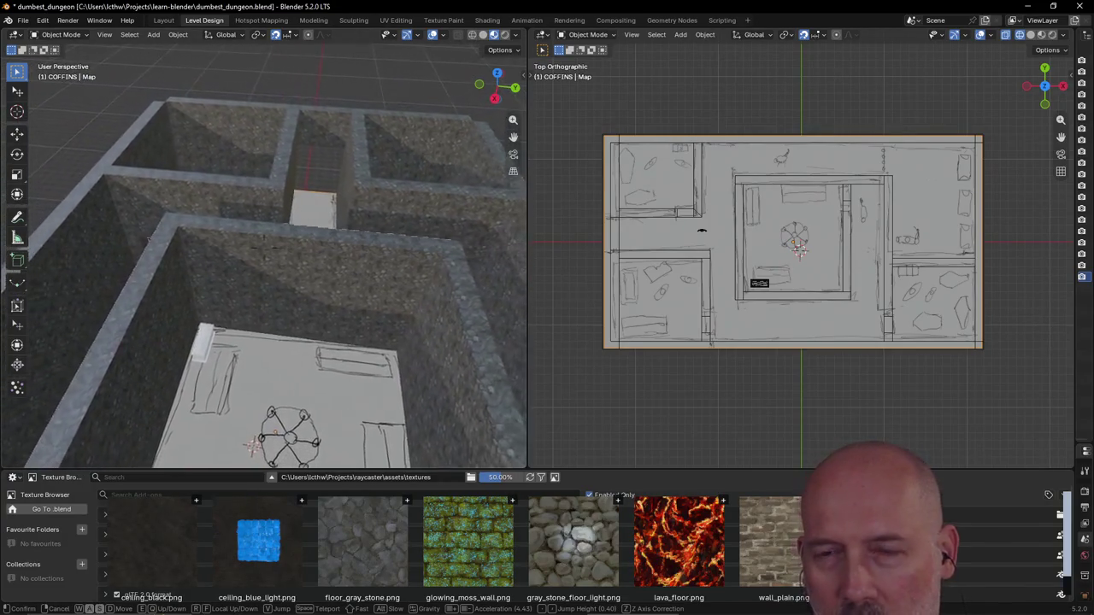
pyautogui.press('w')
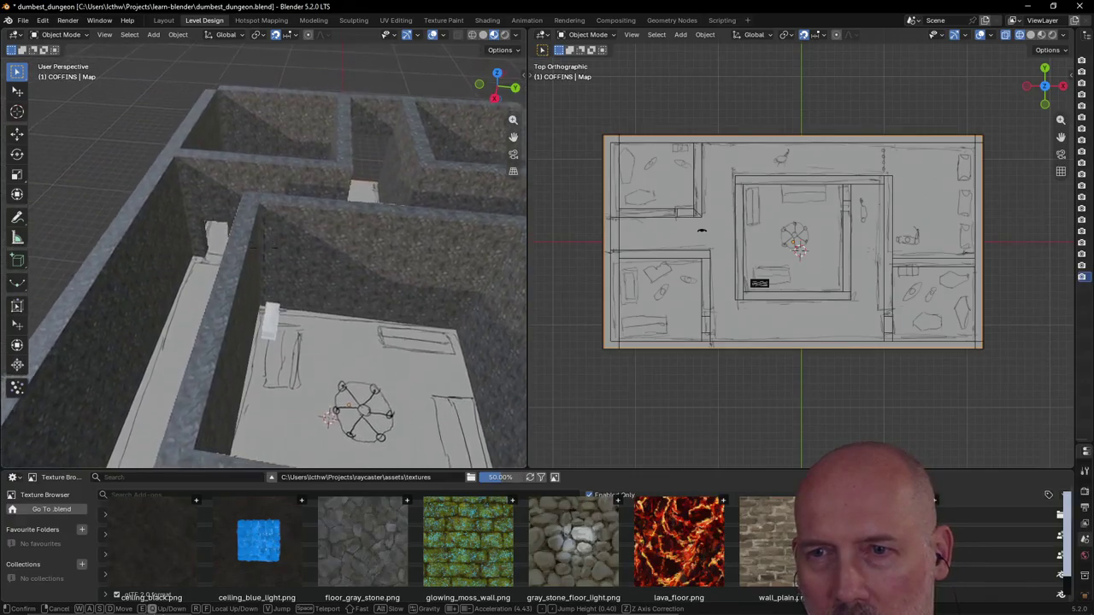
pyautogui.click(255, 242)
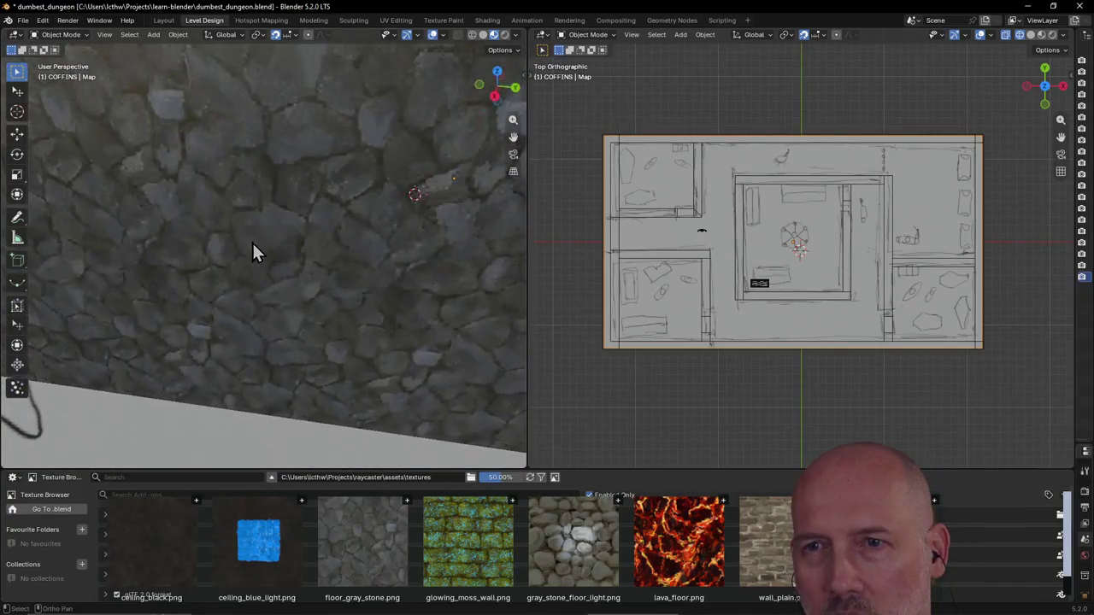
# Step: Zoom in and walk up close to the textured stone walls
pyautogui.scroll(2, 255, 242)
pyautogui.scroll(2, 255, 242)
pyautogui.scroll(2, 255, 242)
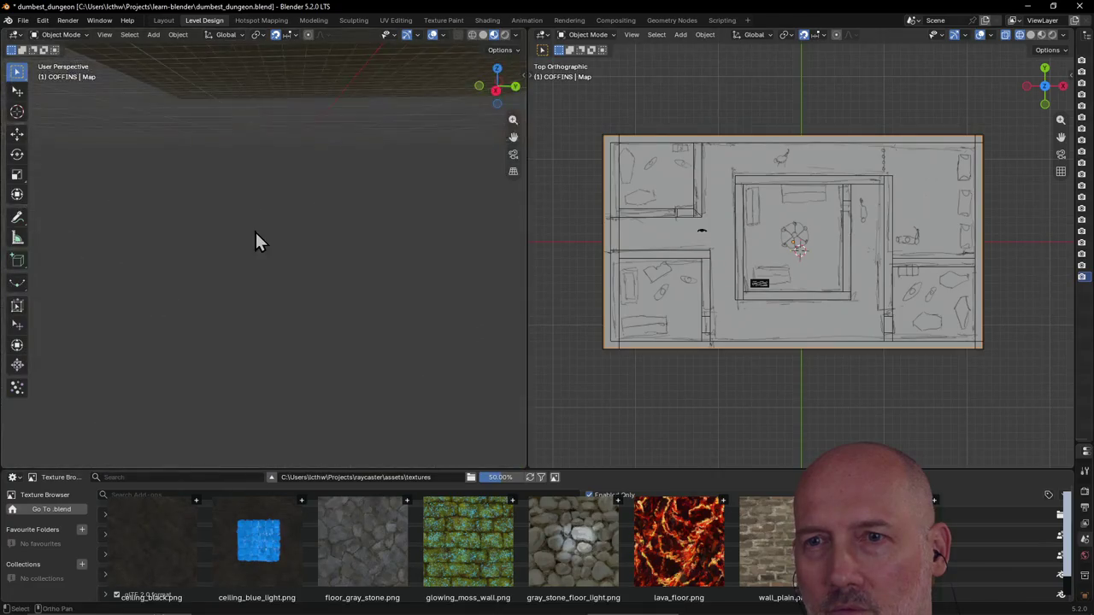
pyautogui.hotkey('shift', '`')
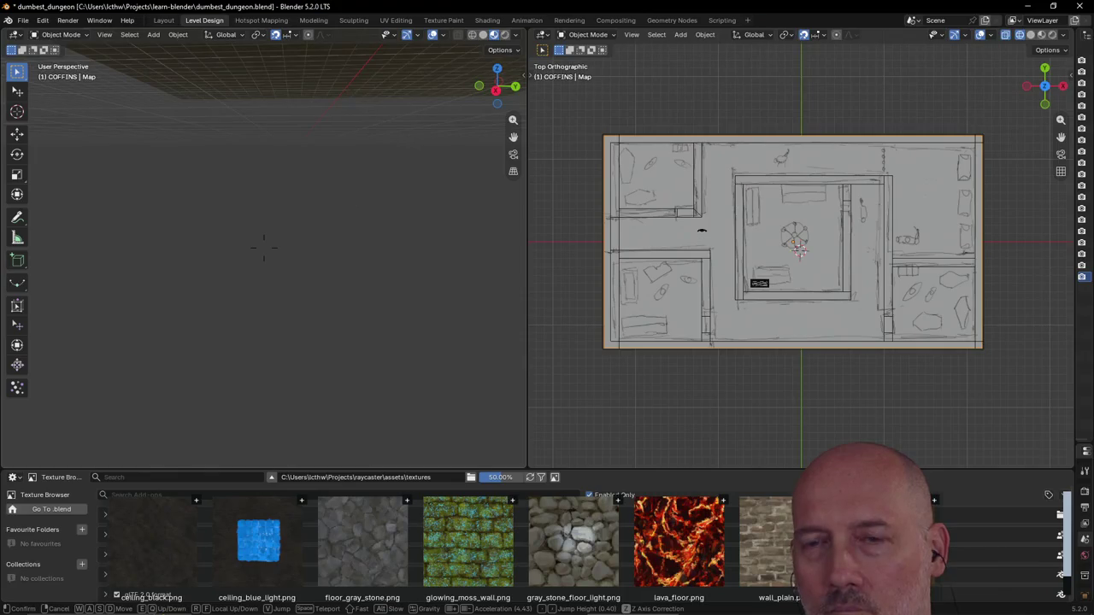
pyautogui.click(264, 247)
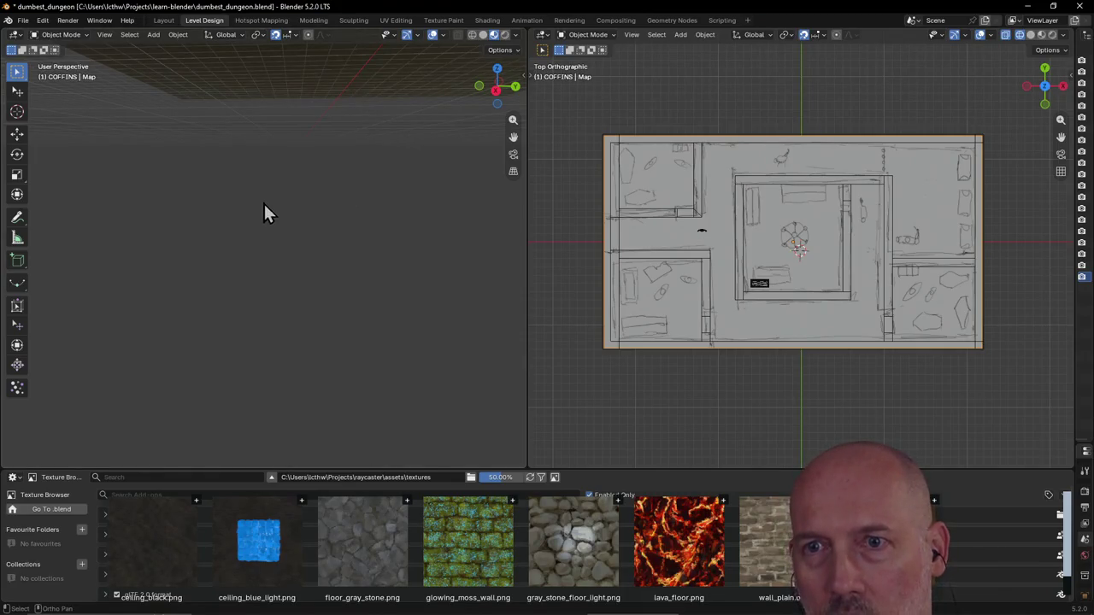
pyautogui.hotkey('shift', '`')
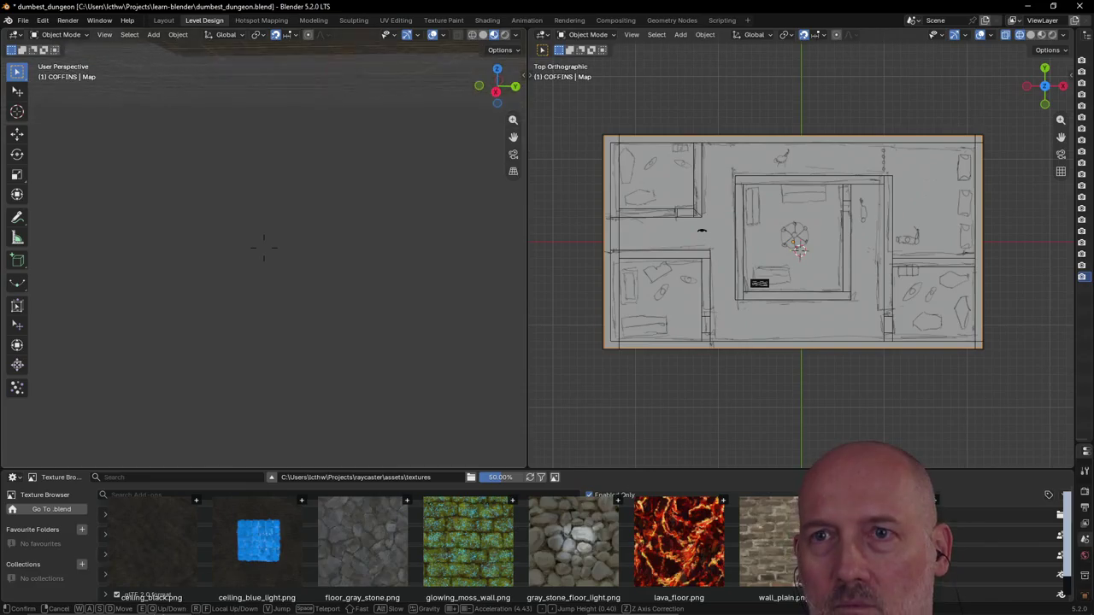
pyautogui.click(265, 248)
pyautogui.hotkey('shift', '`')
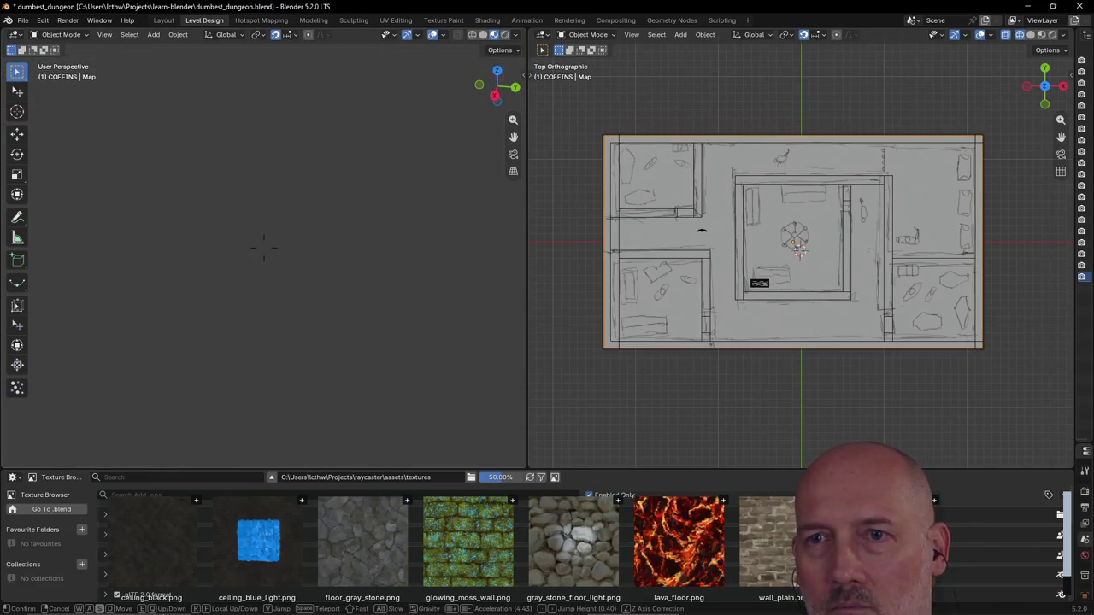
pyautogui.press('w')
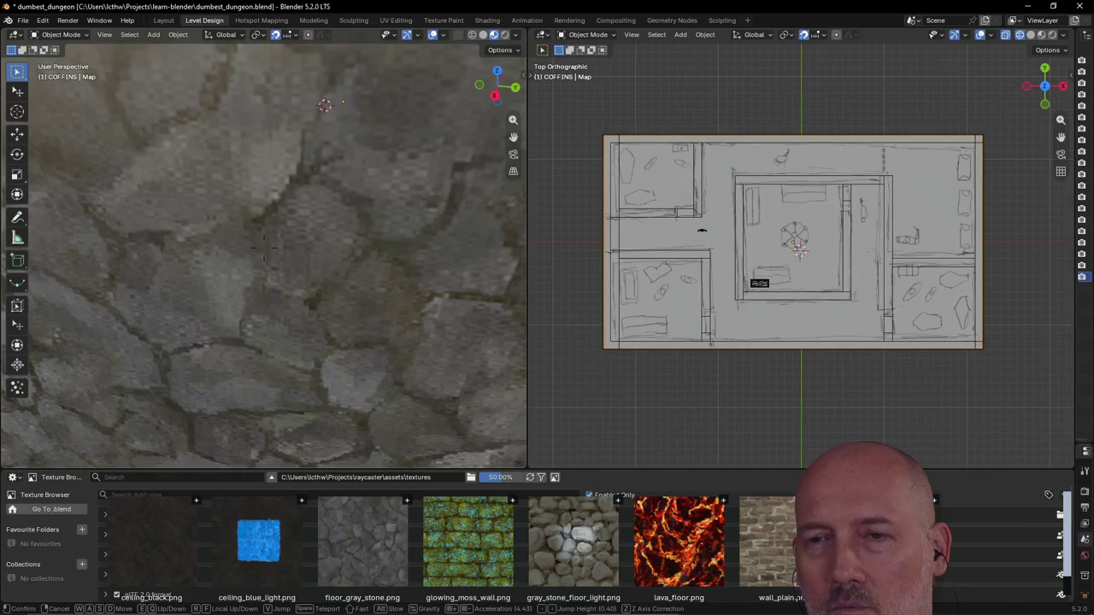
pyautogui.press('s')
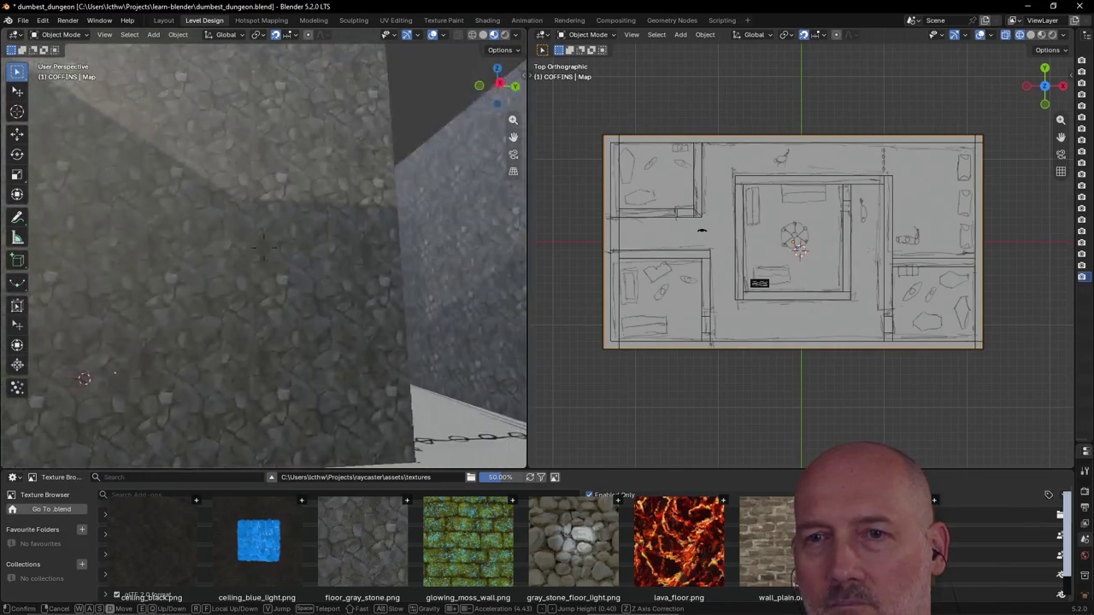
pyautogui.press('w')
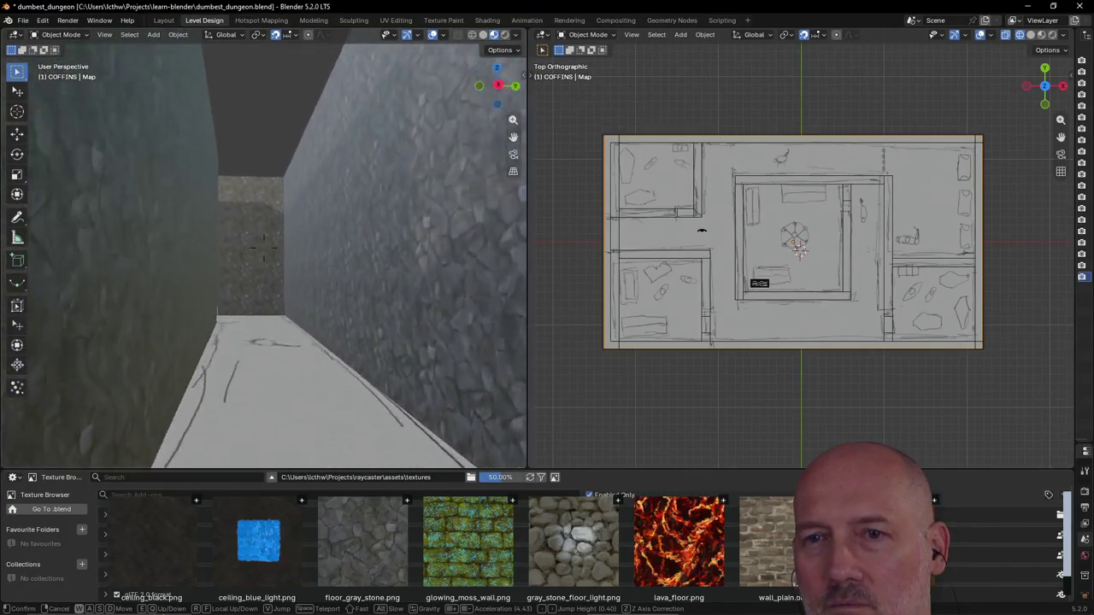
# Step: Walk down the corridor until the coffin is in view and keep that view
pyautogui.press('w')
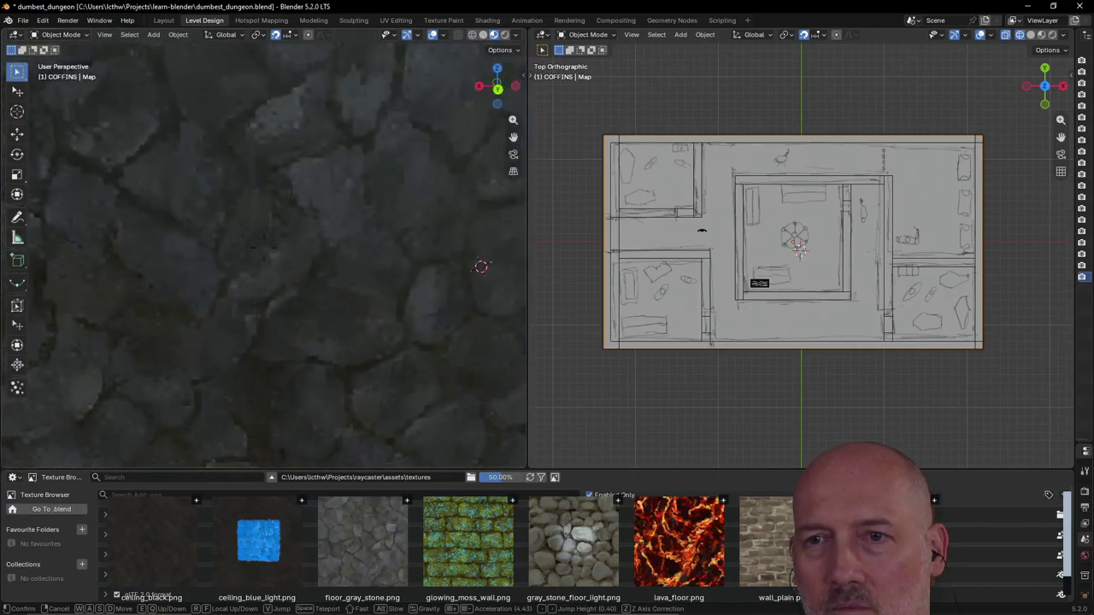
pyautogui.press('s')
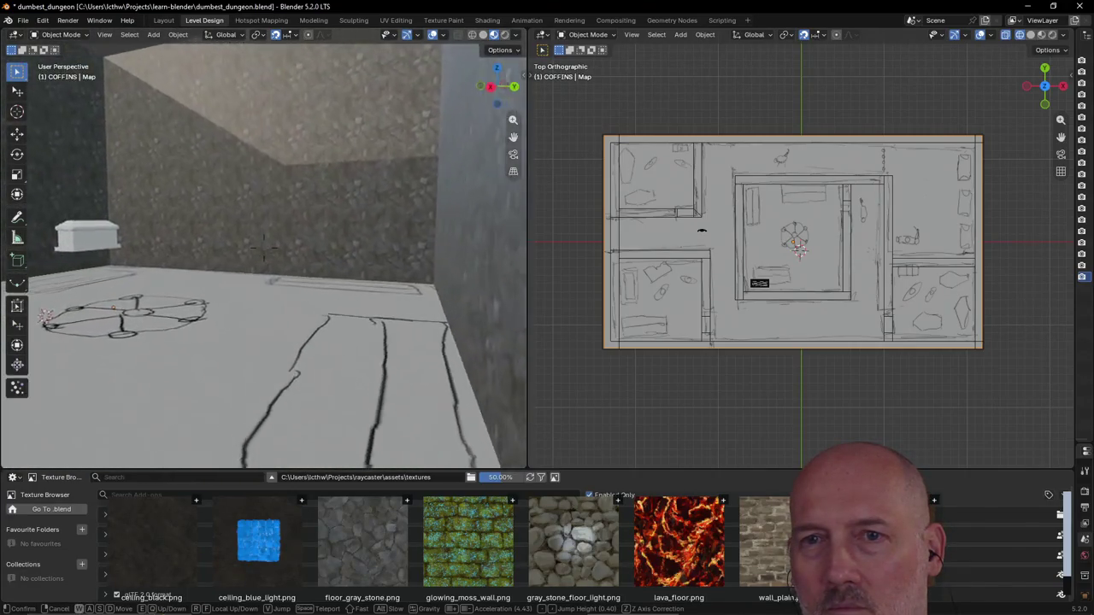
pyautogui.press('w')
pyautogui.click(260, 261)
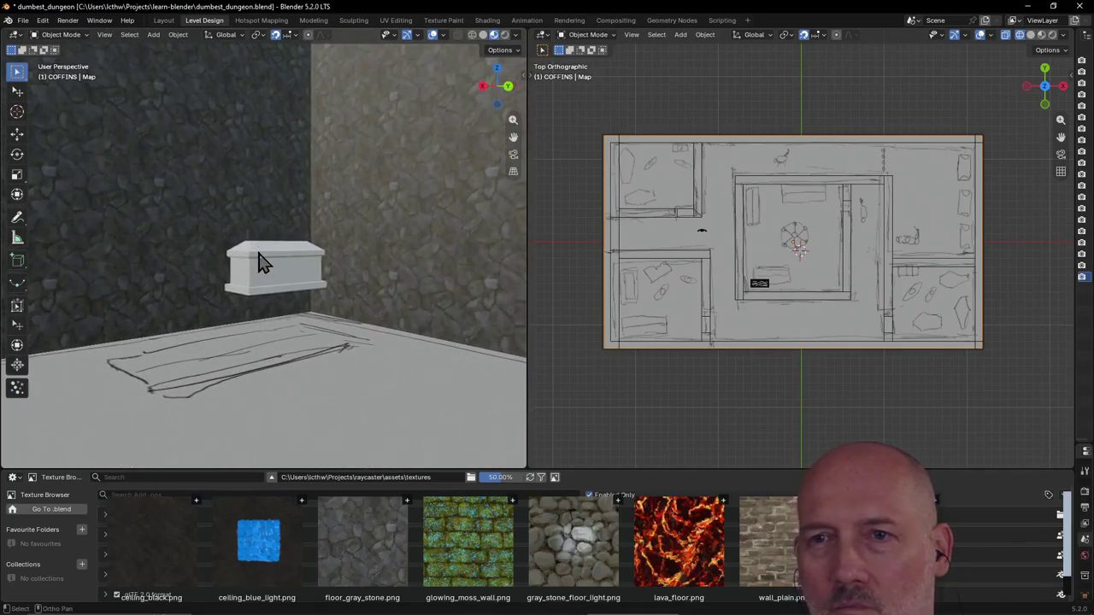
# Step: Lower the tomb and its lid 1 unit along Z onto the floor, then select the Map plane
pyautogui.click(262, 282)
pyautogui.keyDown('shift'); pyautogui.click(263, 259); pyautogui.keyUp('shift')
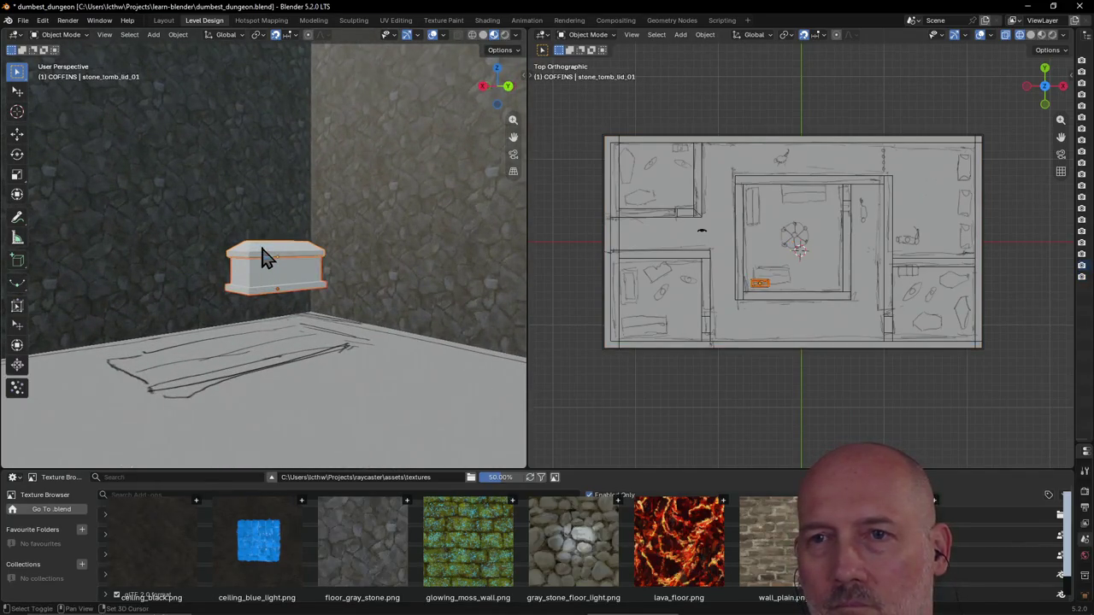
pyautogui.press('g')
pyautogui.press('z')
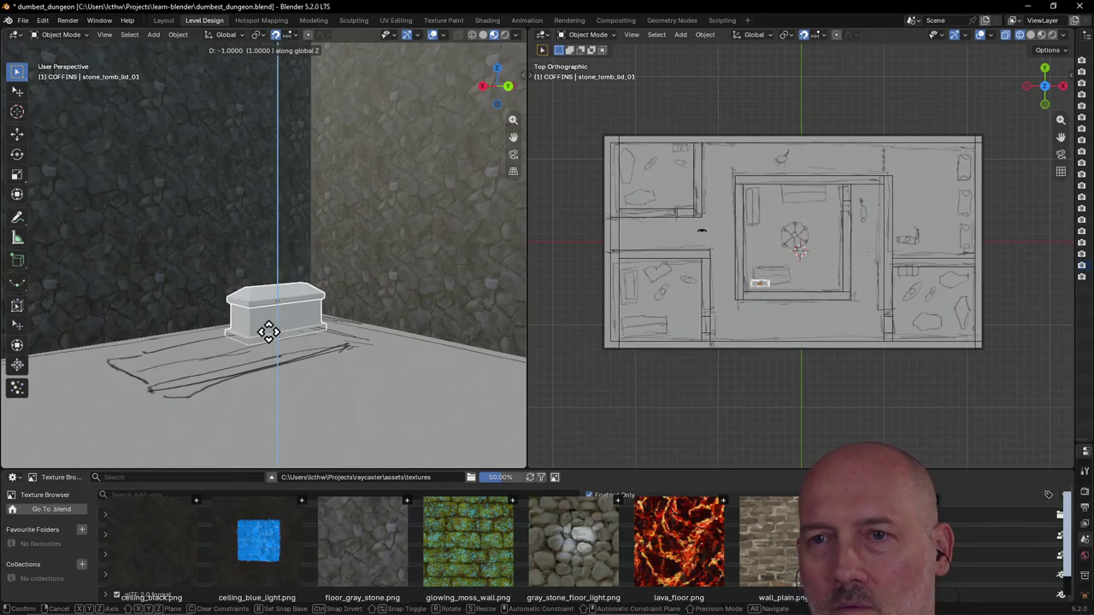
pyautogui.click(269, 339)
pyautogui.moveTo(270, 363); pyautogui.dragTo(263, 363, button='middle')
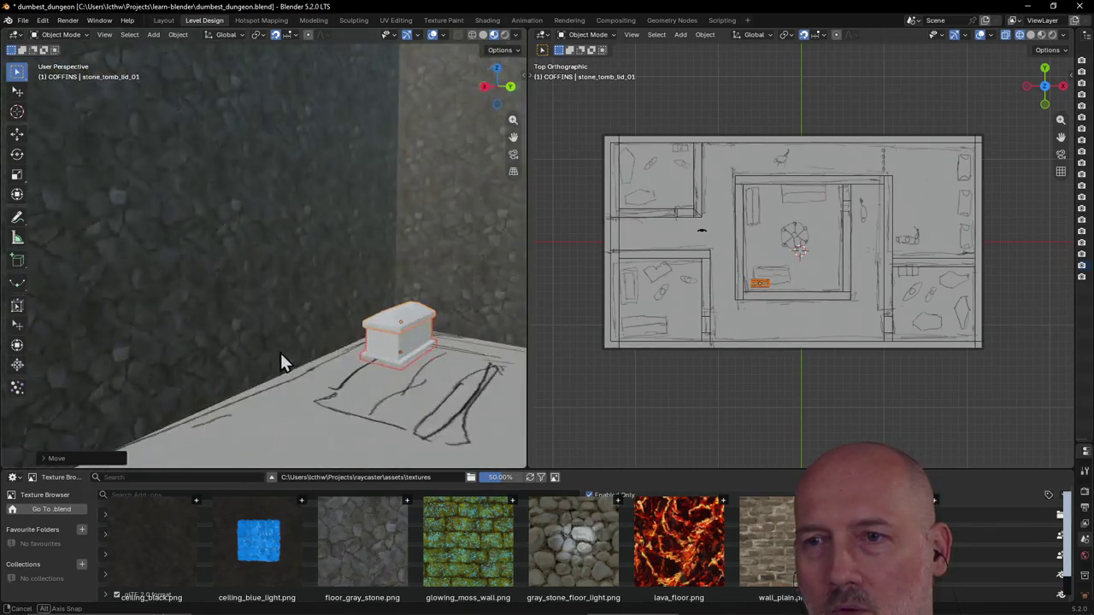
pyautogui.click(294, 408)
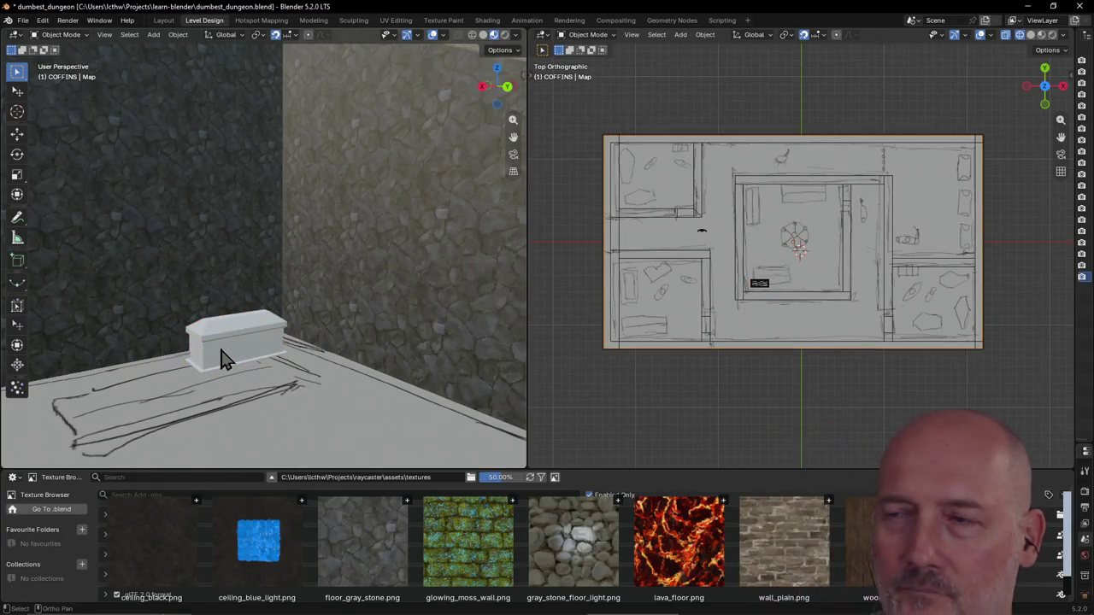
# Step: Zoom the view out and cancel a stray move of the selection
pyautogui.scroll(-2, 220, 359)
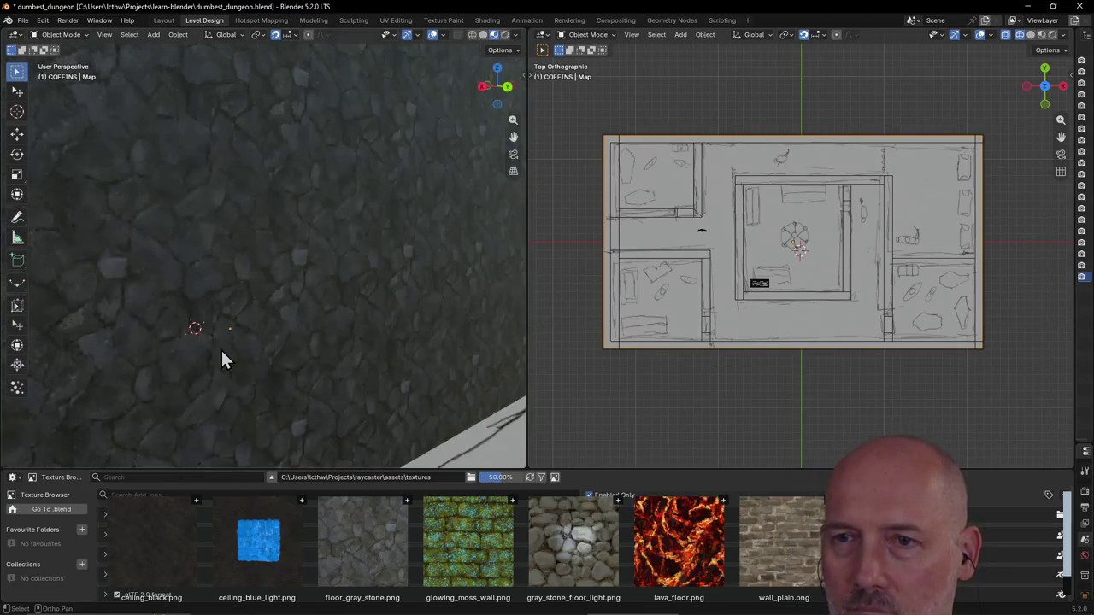
pyautogui.scroll(-2, 221, 359)
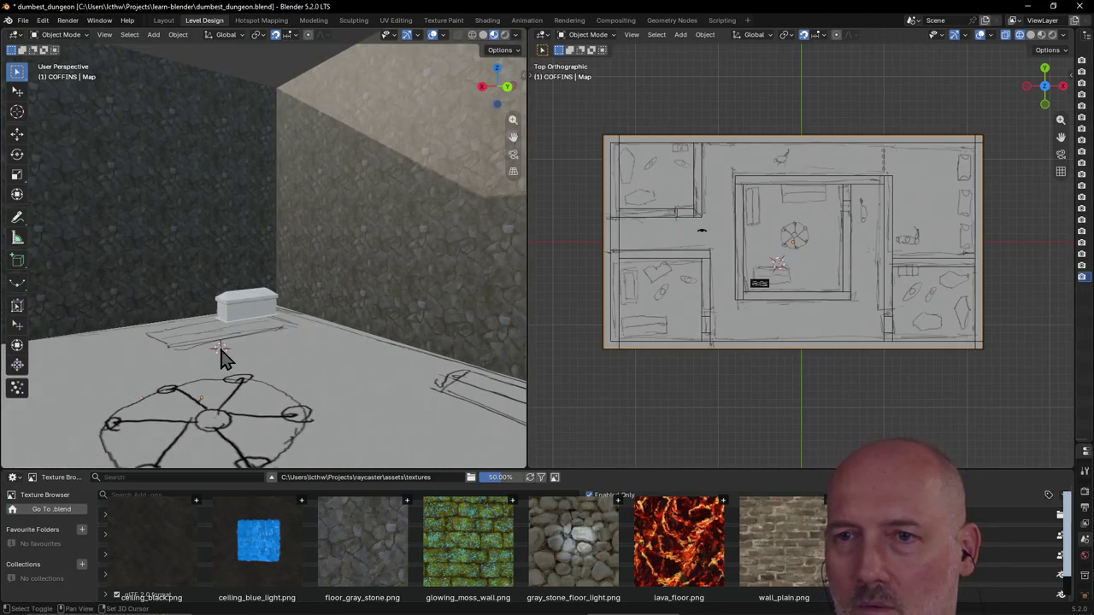
pyautogui.press('g')
pyautogui.click(226, 357)
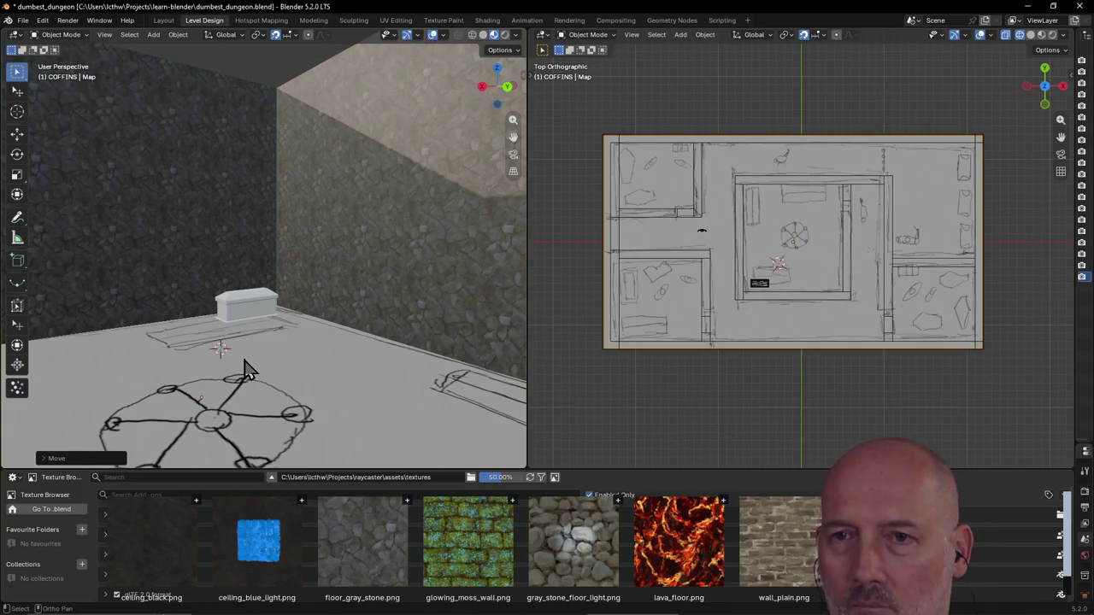
# Step: Walk around the room between the tomb and the stone wall corner
pyautogui.hotkey('shift', '`')
pyautogui.press('s')
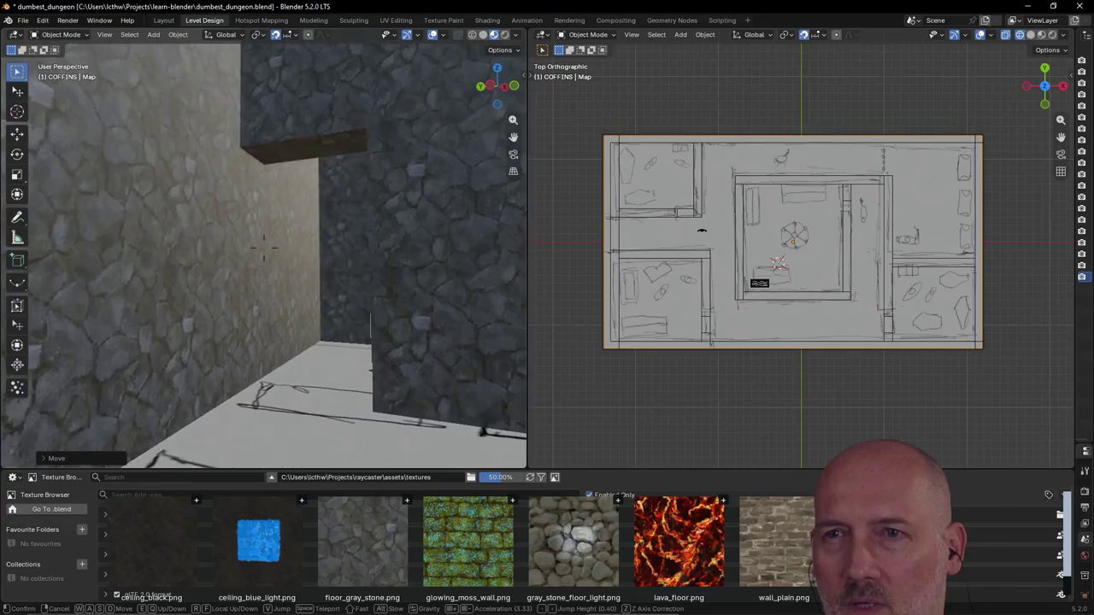
pyautogui.press('w')
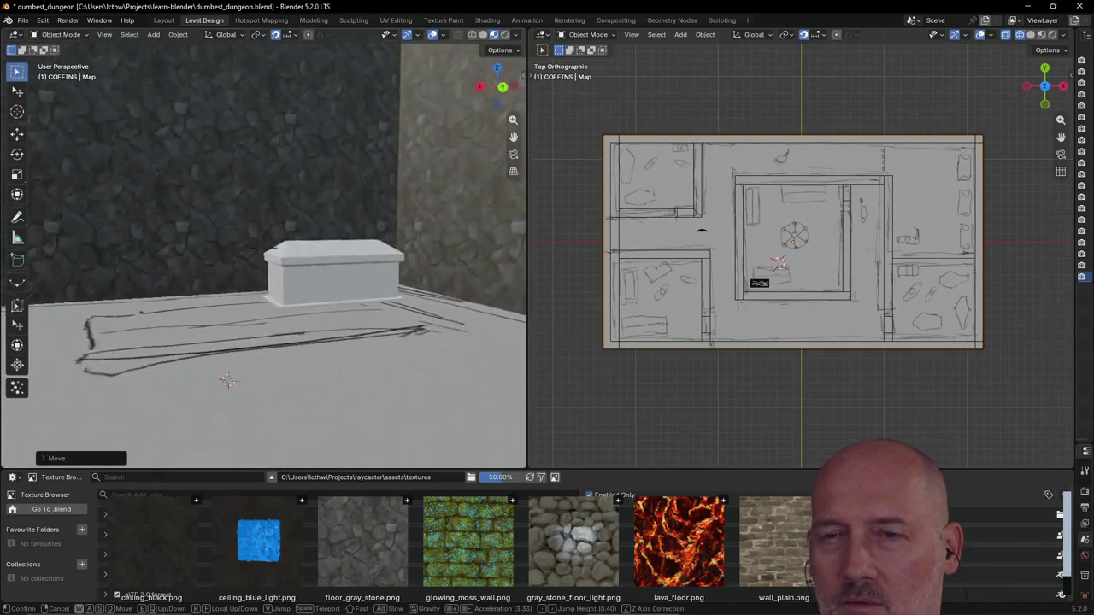
pyautogui.press('w')
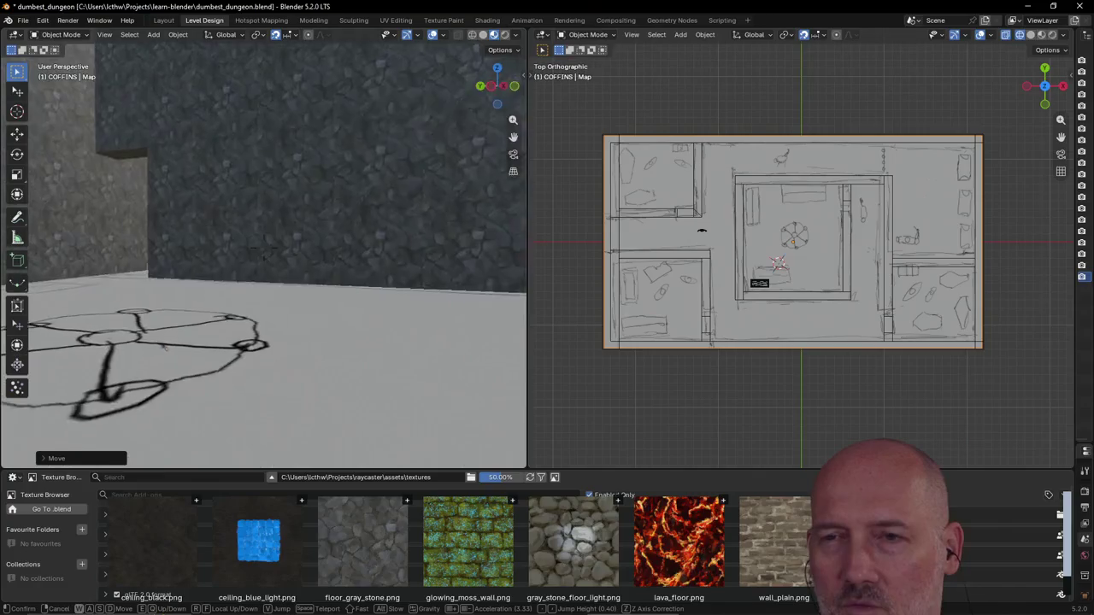
pyautogui.press('s')
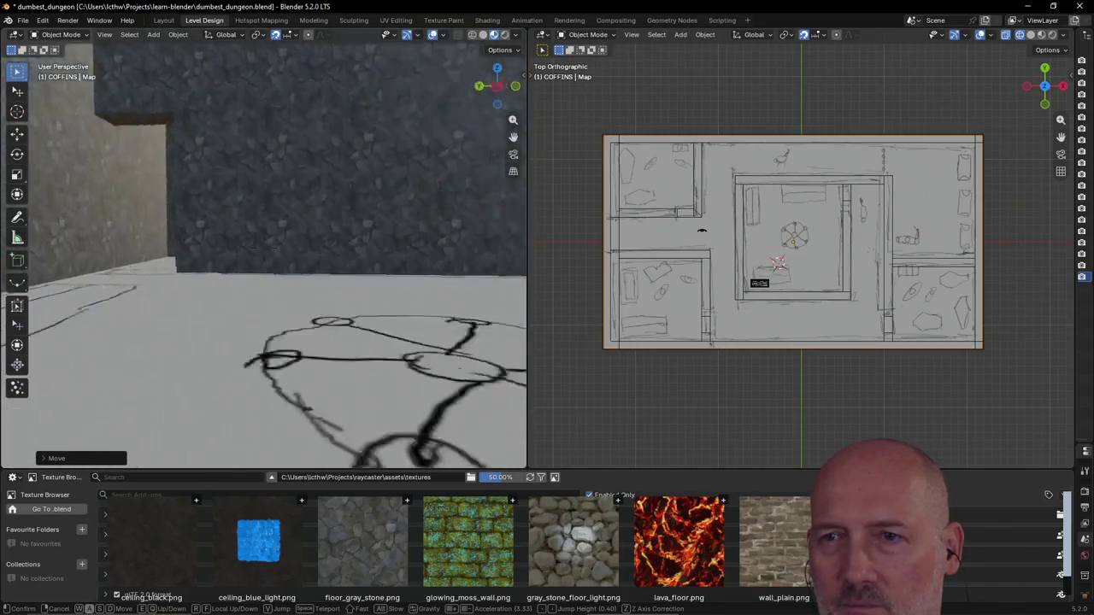
pyautogui.press('w')
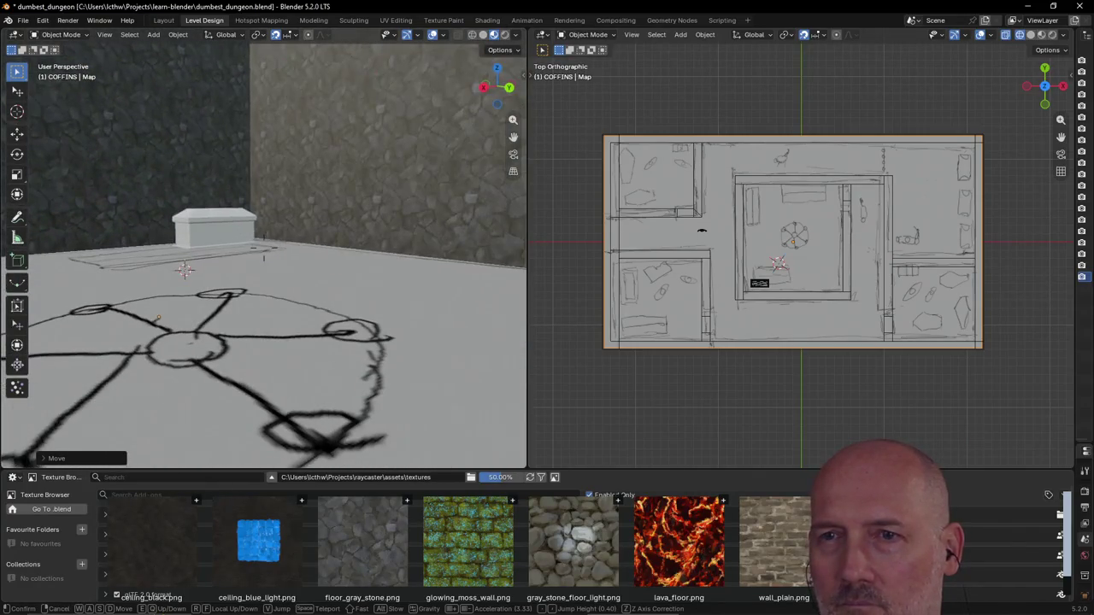
pyautogui.press('s')
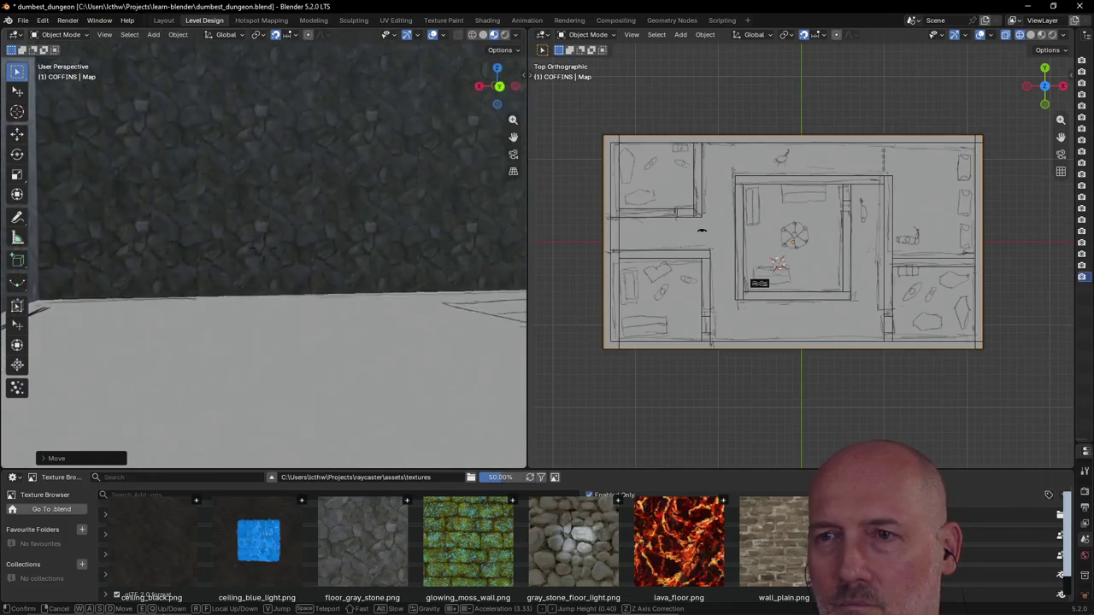
pyautogui.click(254, 389)
# Step: Take short walks closer to the floor sketch and the tomb
pyautogui.hotkey('shift', '`')
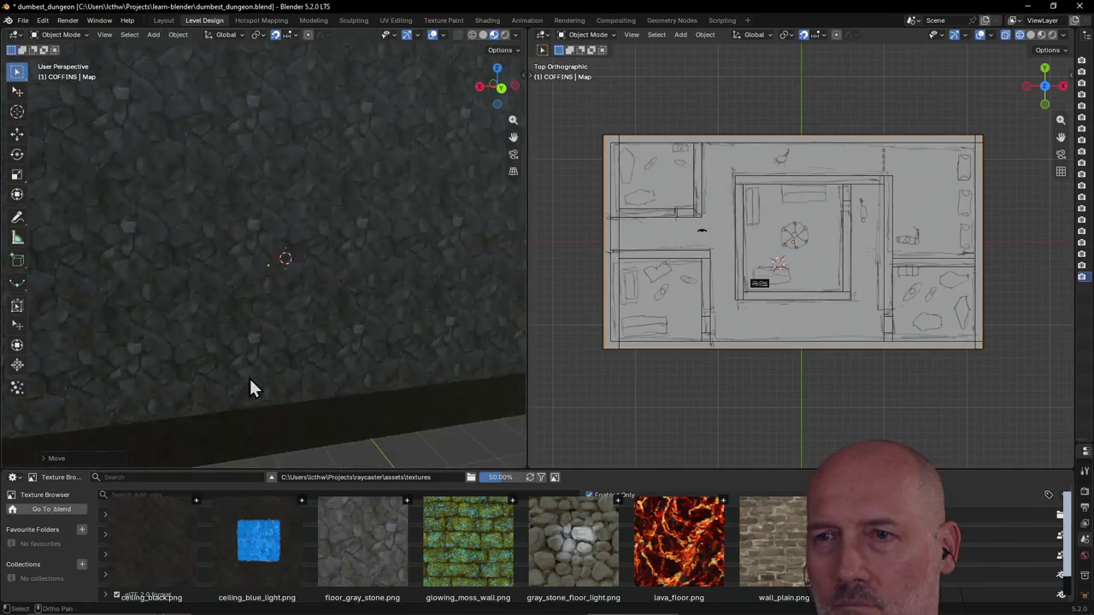
pyautogui.press('w')
pyautogui.press('s')
pyautogui.click(254, 386)
pyautogui.hotkey('shift', '`')
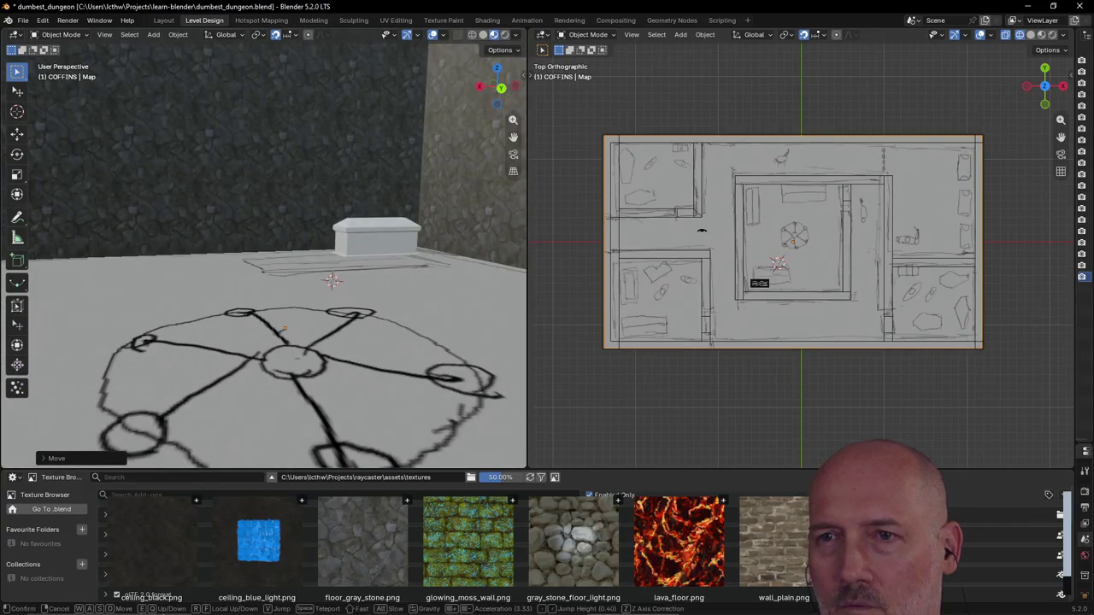
pyautogui.press('w')
pyautogui.click(259, 376)
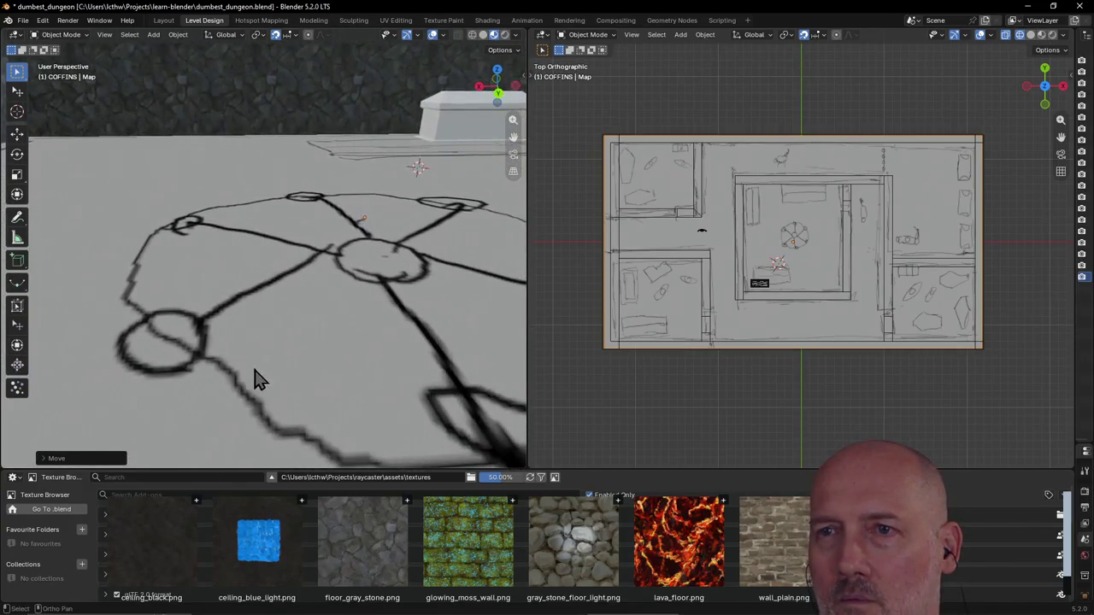
# Step: Back up for a view of the tomb and walls, then select the stone tomb
pyautogui.scroll(5, 259, 370)
pyautogui.scroll(3, 259, 370)
pyautogui.scroll(-6, 259, 370)
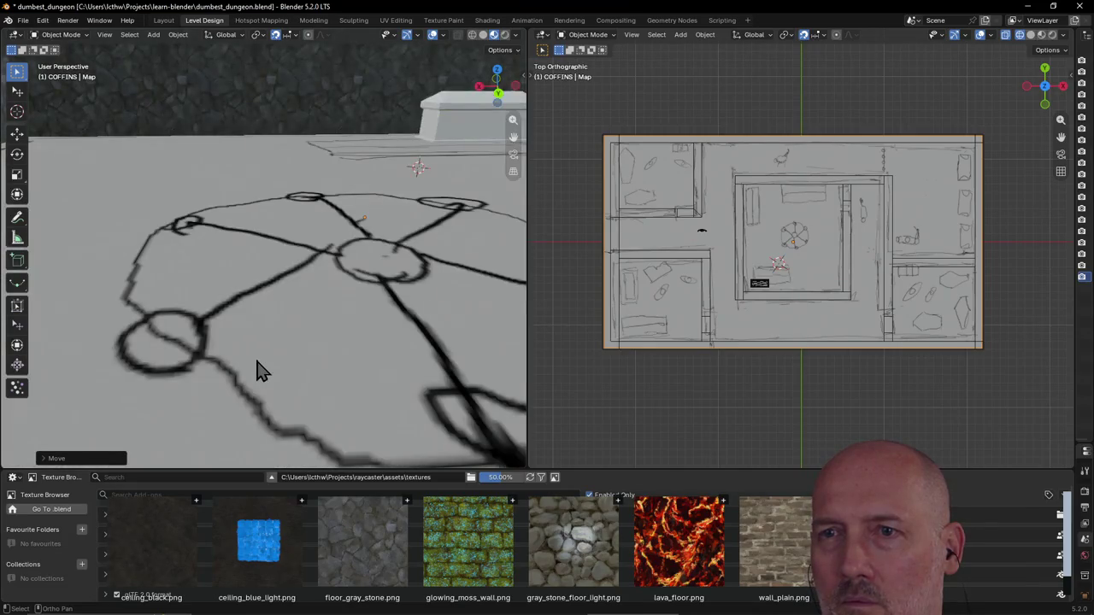
pyautogui.hotkey('shift', '`')
pyautogui.press('s')
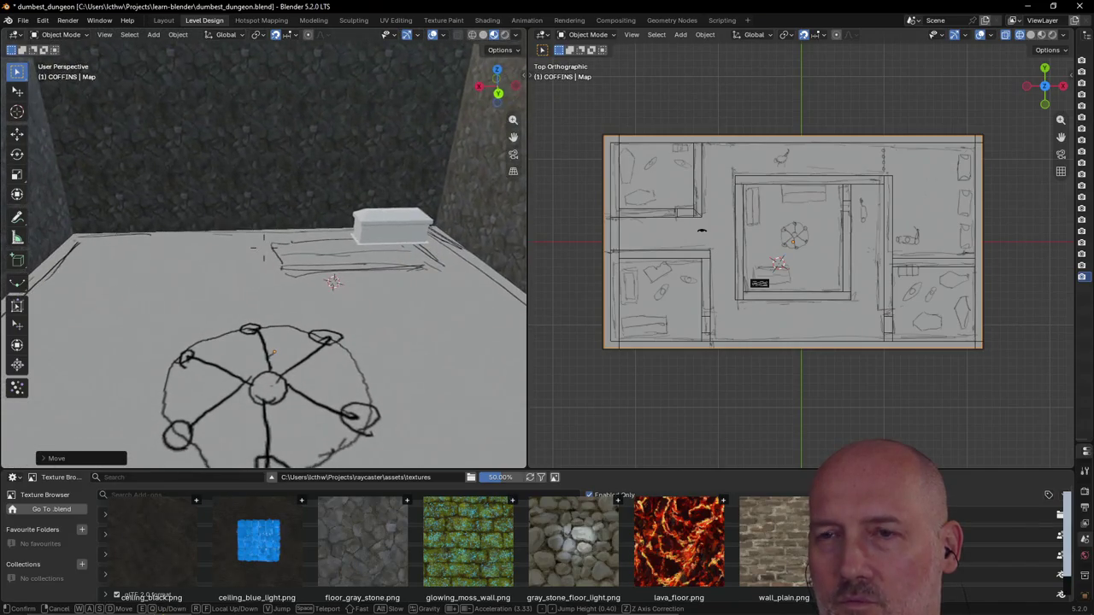
pyautogui.click(261, 370)
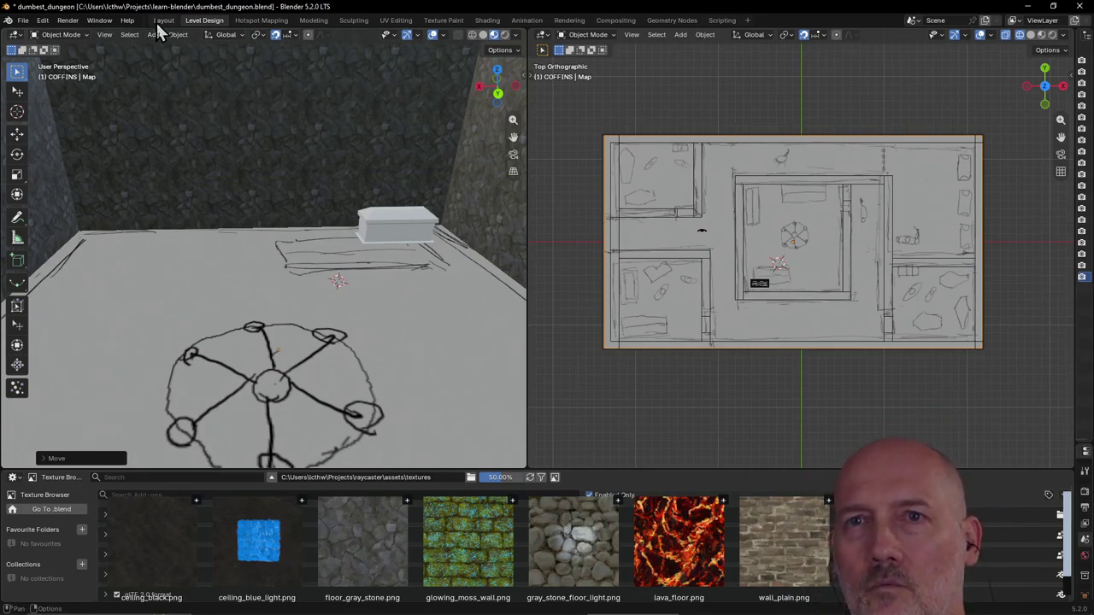
pyautogui.click(396, 242)
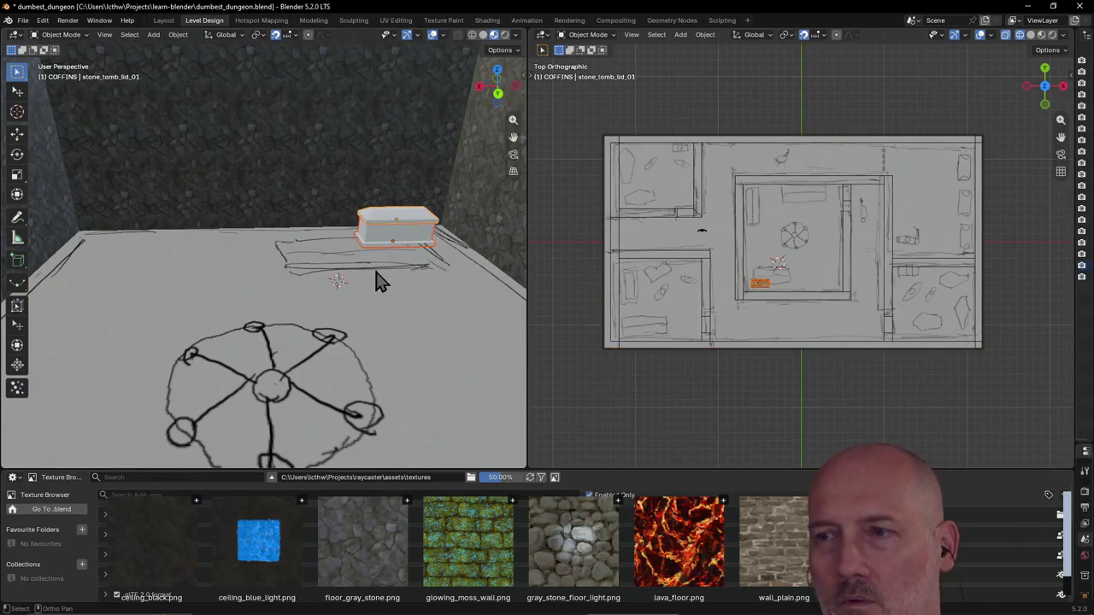
# Step: Make three Shift+D copies of the tomb placed leftward in a row of four
pyautogui.hotkey('shift', 'd')
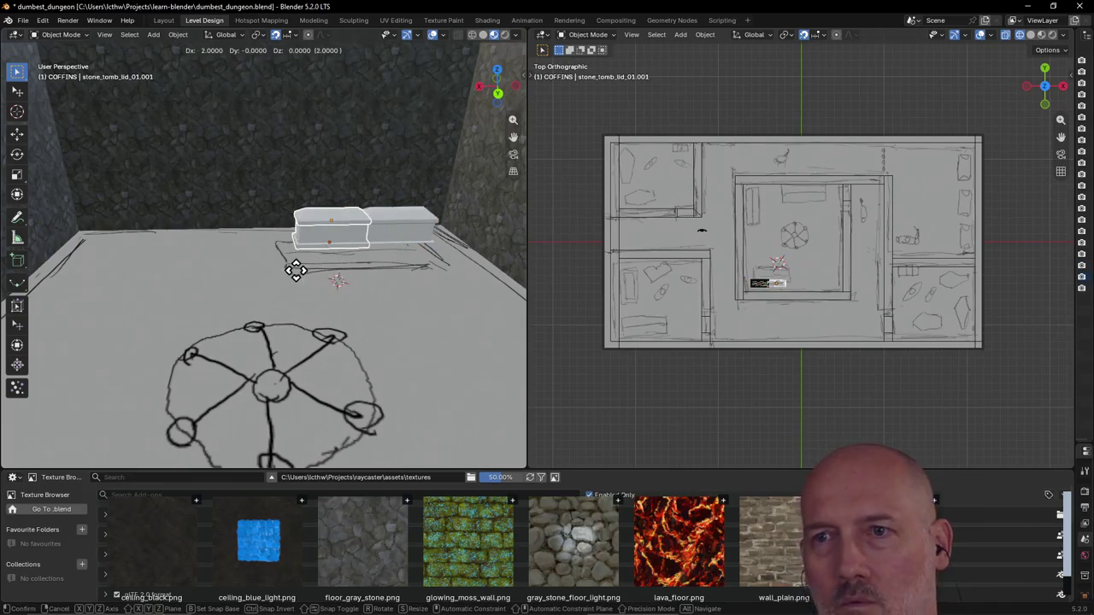
pyautogui.click(285, 280)
pyautogui.hotkey('shift', 'd')
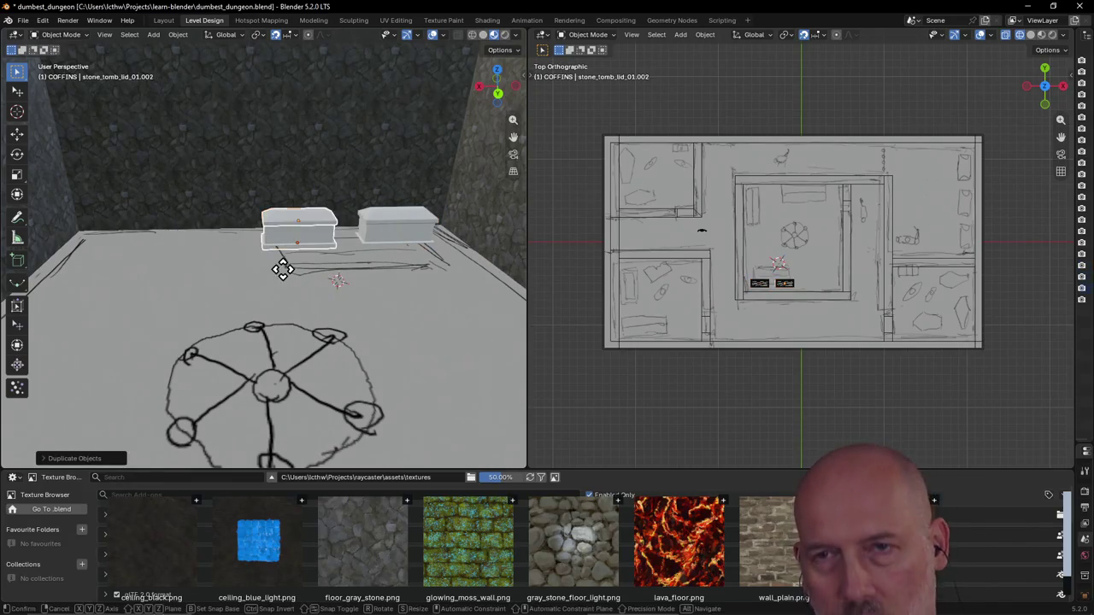
pyautogui.click(188, 278)
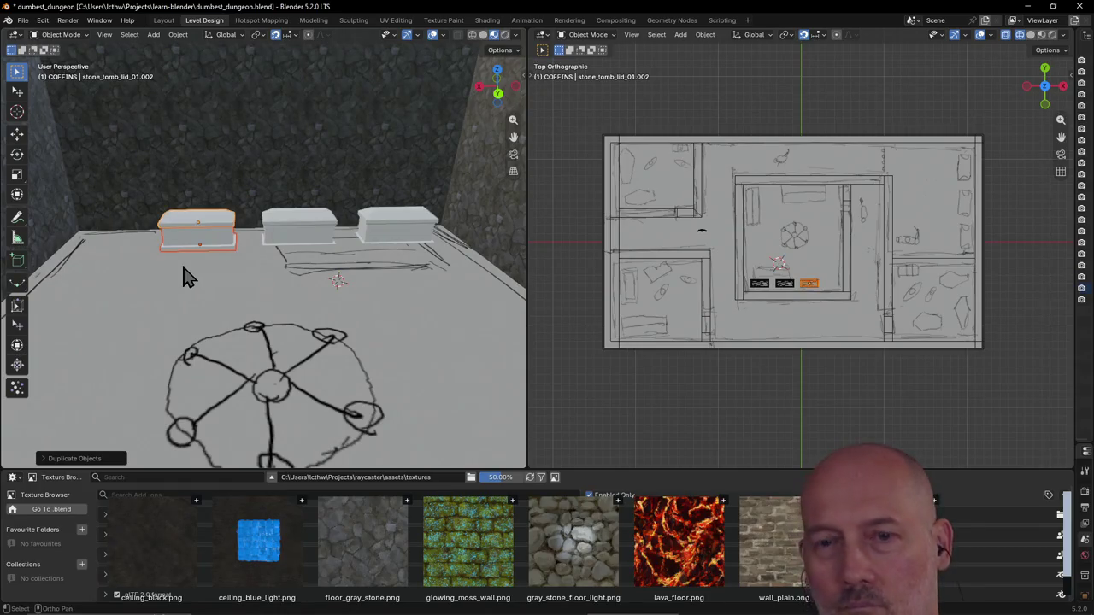
pyautogui.hotkey('shift', 'd')
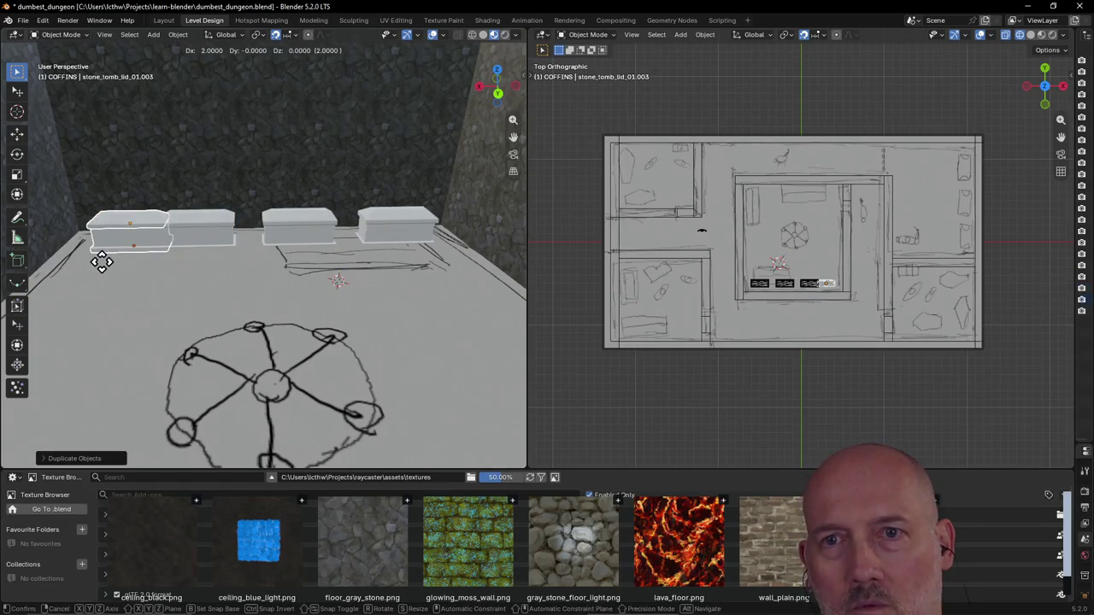
pyautogui.click(98, 264)
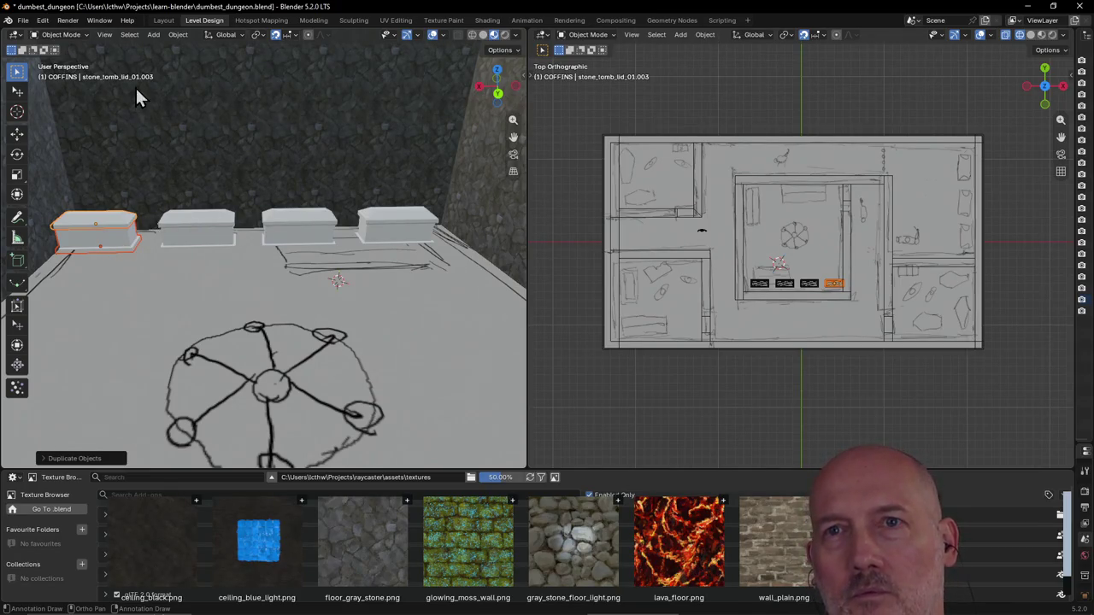
pyautogui.click(163, 22)
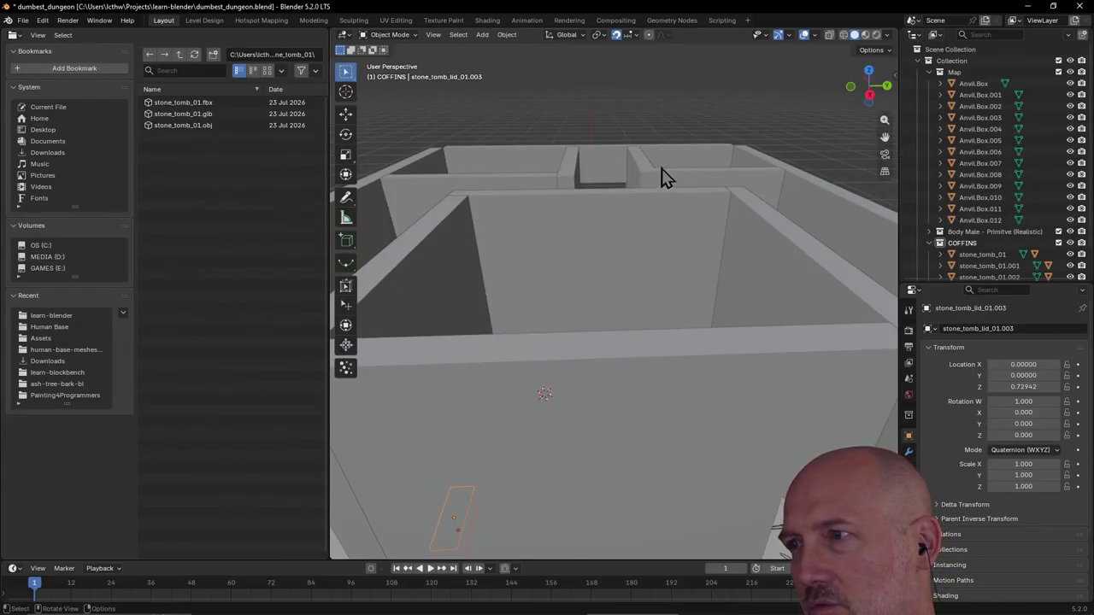
pyautogui.click(204, 21)
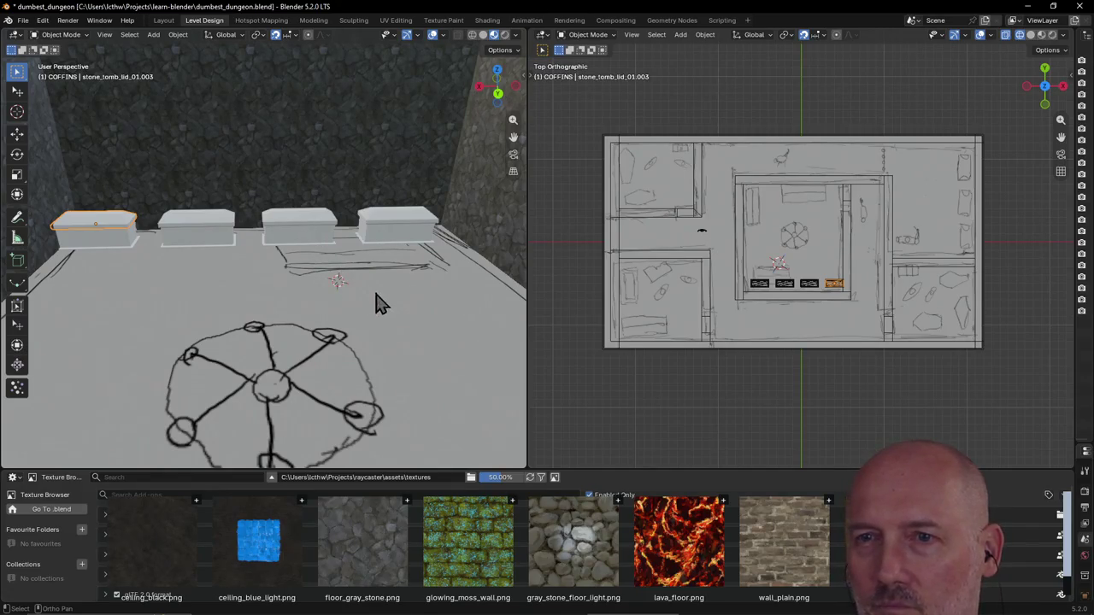
# Step: Orbit and zoom in on the row of four tombs in the central room
pyautogui.moveTo(358, 298)
pyautogui.mouseDown(button='middle')
pyautogui.moveTo(369, 319)
pyautogui.moveTo(409, 297)
pyautogui.moveTo(406, 289)
pyautogui.moveTo(379, 310)
pyautogui.moveTo(298, 310)
pyautogui.moveTo(424, 306)
pyautogui.moveTo(348, 320)
pyautogui.mouseUp(button='middle')
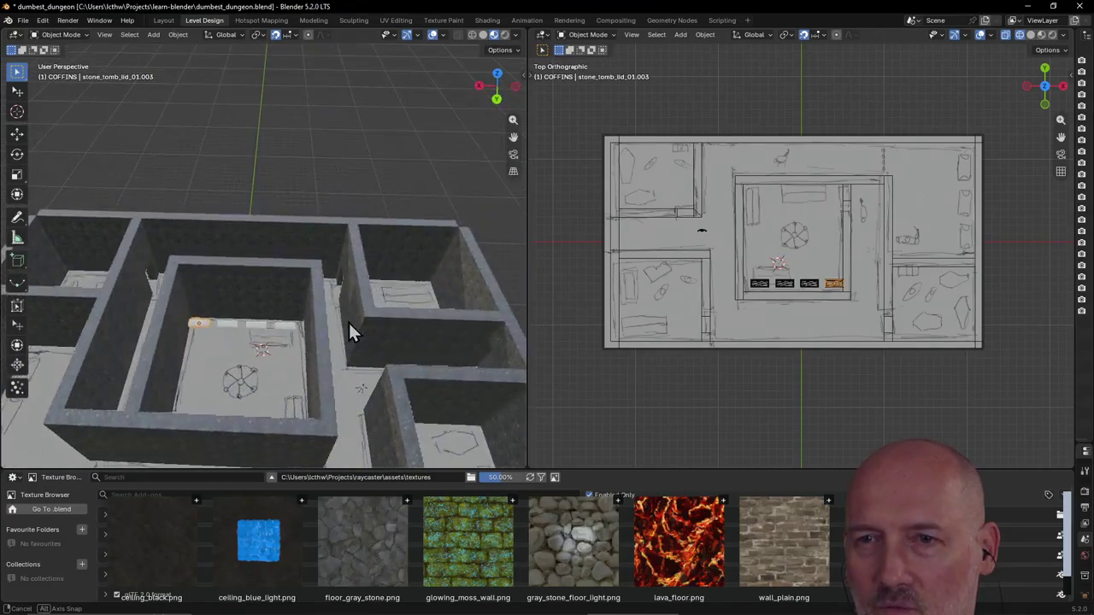
pyautogui.scroll(2, 293, 353)
pyautogui.moveTo(293, 353)
pyautogui.mouseDown(button='middle')
pyautogui.moveTo(313, 350)
pyautogui.moveTo(312, 364)
pyautogui.mouseUp(button='middle')
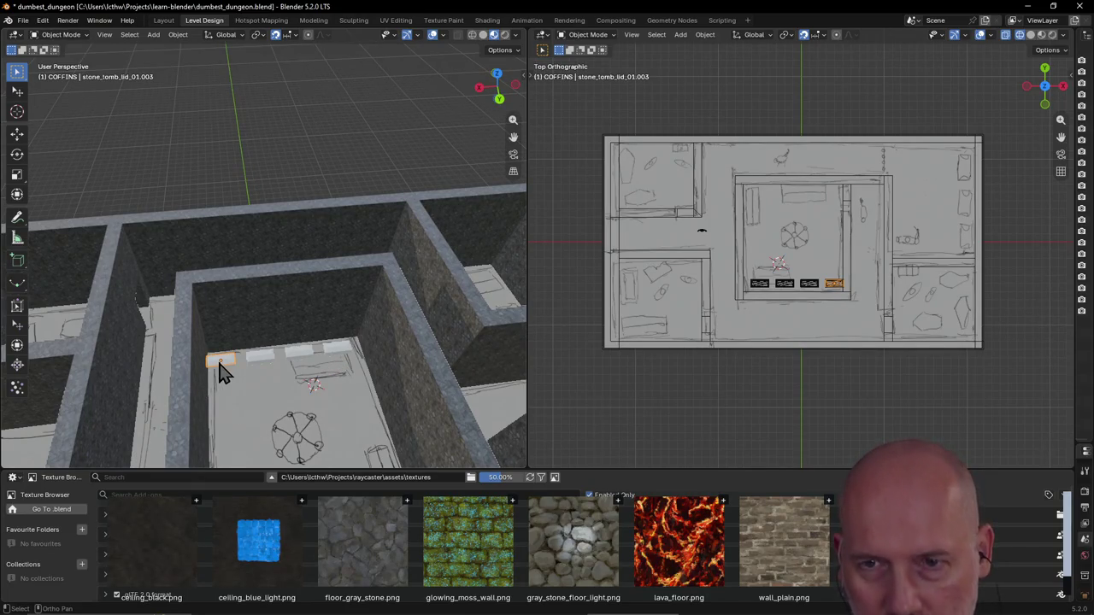
pyautogui.scroll(4, 251, 380)
pyautogui.scroll(-3, 250, 381)
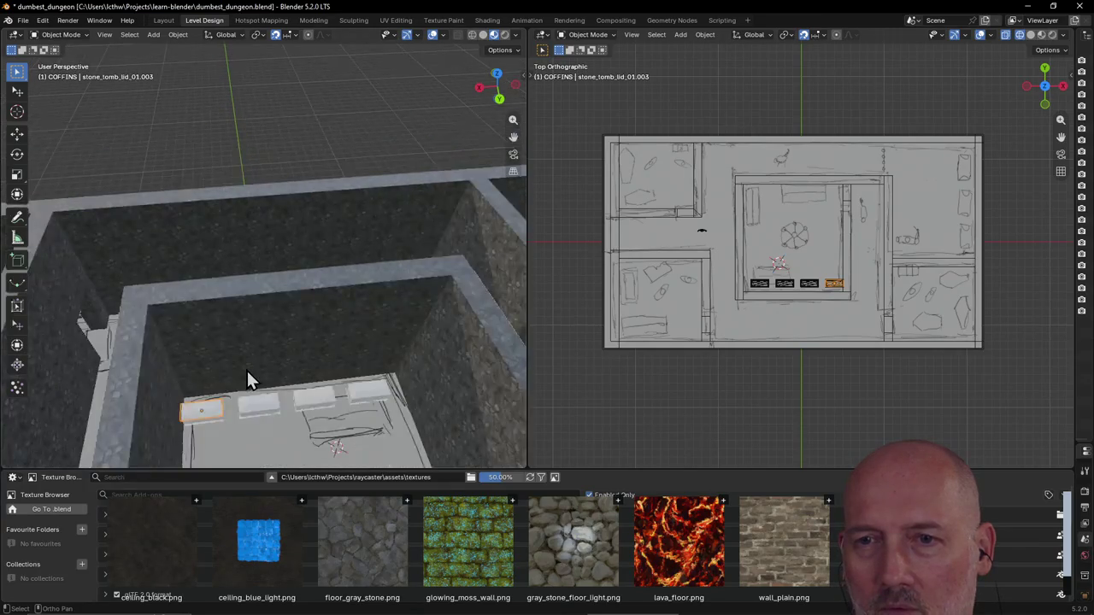
# Step: Select the Map and orbit out to an overhead view of the whole dungeon
pyautogui.click(267, 432)
pyautogui.scroll(-5, 268, 430)
pyautogui.moveTo(268, 428)
pyautogui.mouseDown(button='middle')
pyautogui.moveTo(342, 446)
pyautogui.moveTo(223, 433)
pyautogui.mouseUp(button='middle')
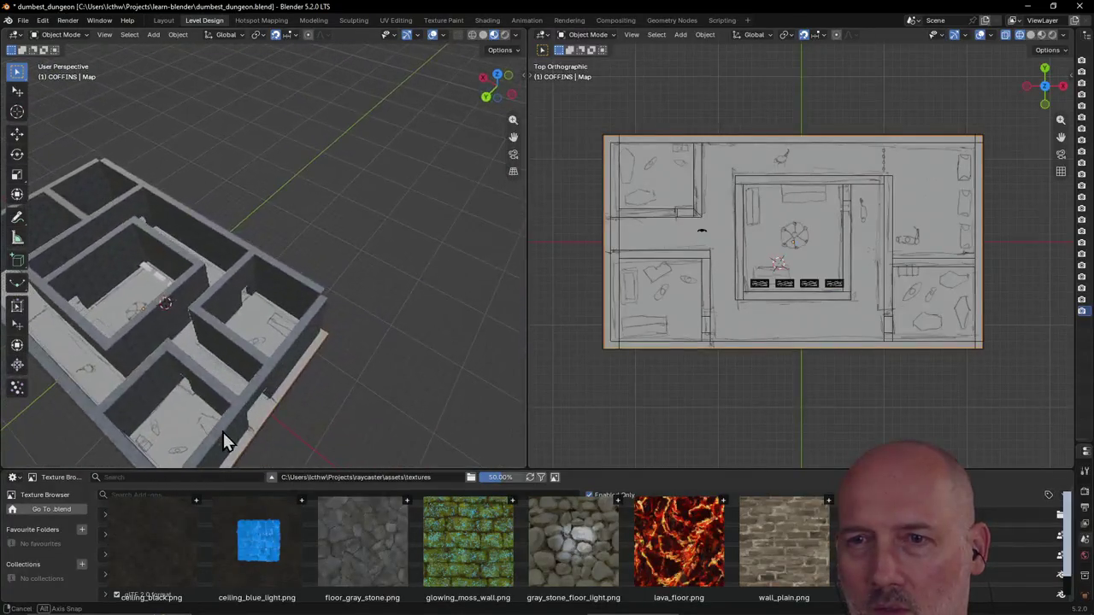
pyautogui.scroll(3, 273, 376)
pyautogui.scroll(-2, 236, 389)
pyautogui.scroll(1, 240, 389)
pyautogui.moveTo(240, 389); pyautogui.dragTo(246, 401, button='middle')
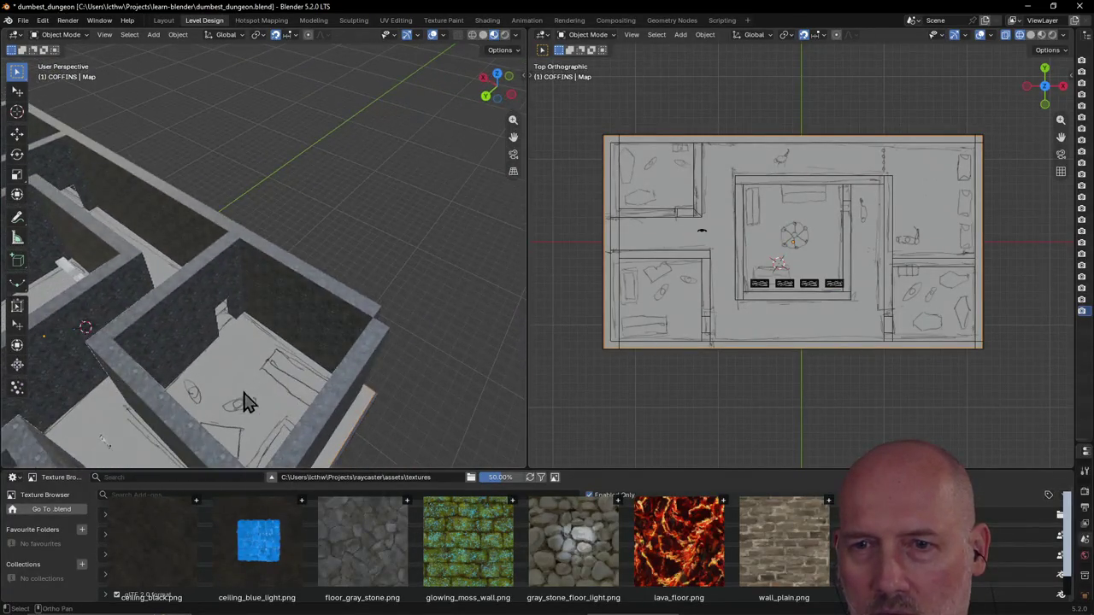
pyautogui.scroll(-3, 325, 395)
pyautogui.moveTo(326, 395)
pyautogui.mouseDown(button='middle')
pyautogui.moveTo(400, 408)
pyautogui.moveTo(321, 401)
pyautogui.mouseUp(button='middle')
pyautogui.scroll(3, 383, 363)
pyautogui.moveTo(382, 359)
pyautogui.mouseDown(button='middle')
pyautogui.moveTo(407, 379)
pyautogui.moveTo(359, 361)
pyautogui.moveTo(317, 364)
pyautogui.moveTo(288, 384)
pyautogui.mouseUp(button='middle')
pyautogui.scroll(-5, 339, 363)
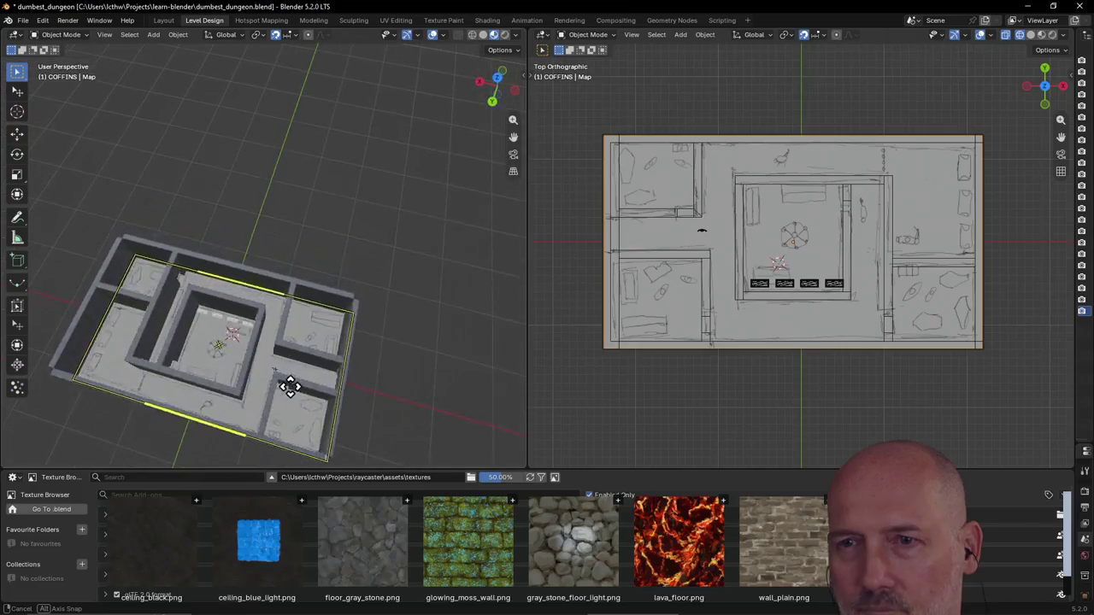
pyautogui.moveTo(426, 292); pyautogui.dragTo(418, 257, button='middle')
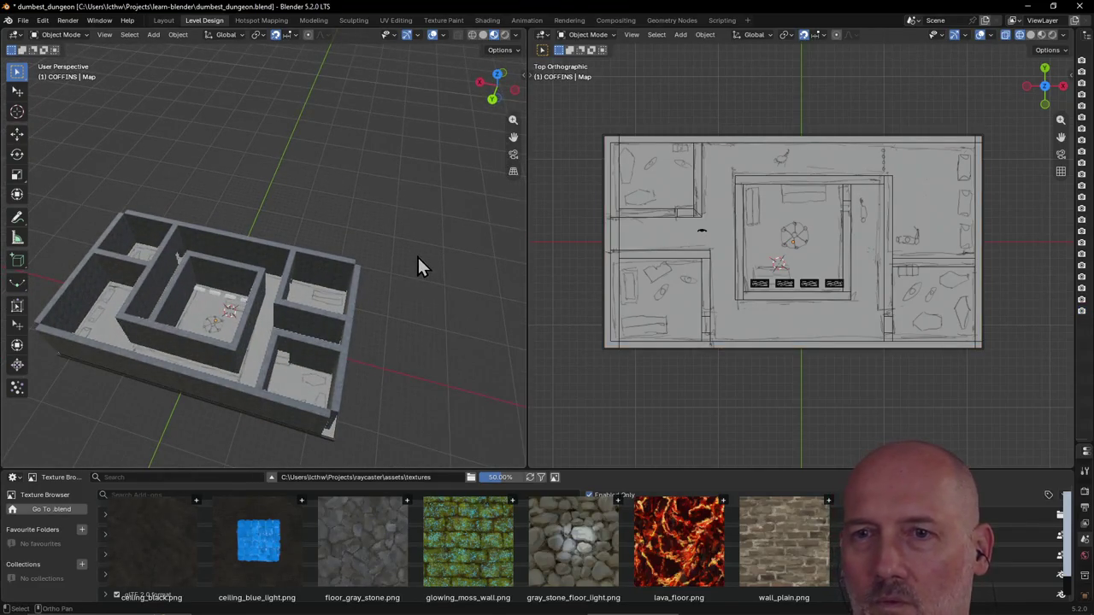
# Step: In the Layout workspace, hide the Map sketch object using its eye icon in the Outliner
pyautogui.click(163, 20)
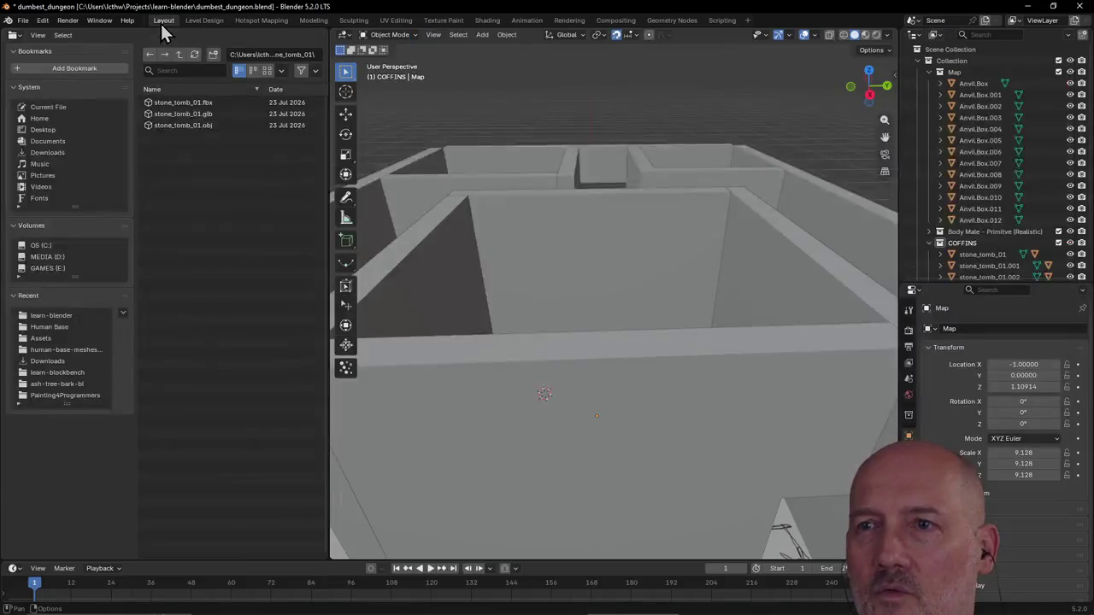
pyautogui.scroll(-2, 399, 261)
pyautogui.scroll(-2, 435, 325)
pyautogui.scroll(-3, 432, 325)
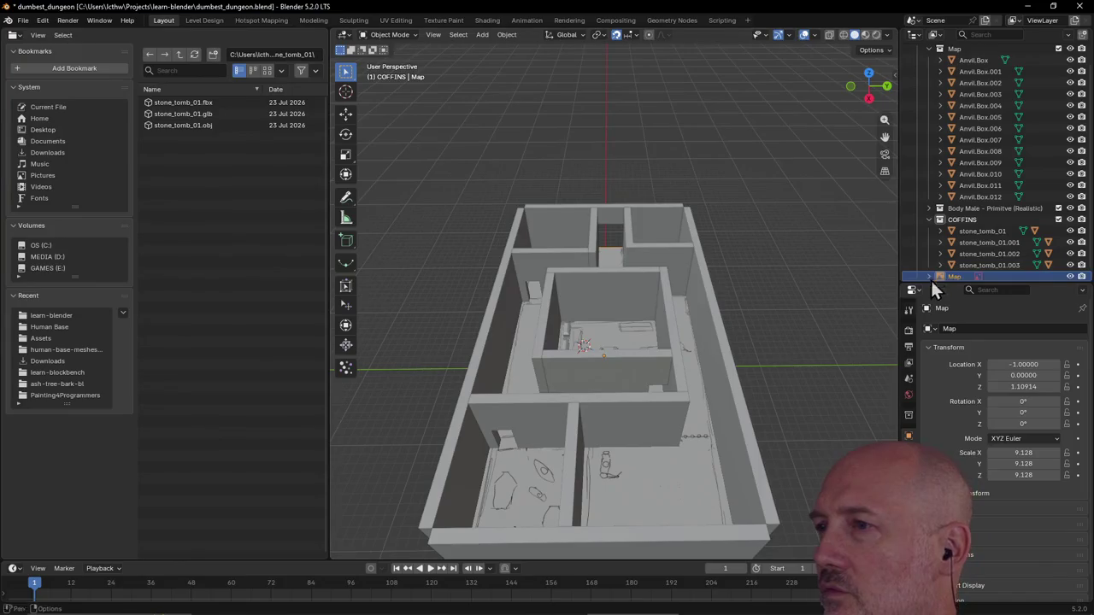
pyautogui.click(1072, 275)
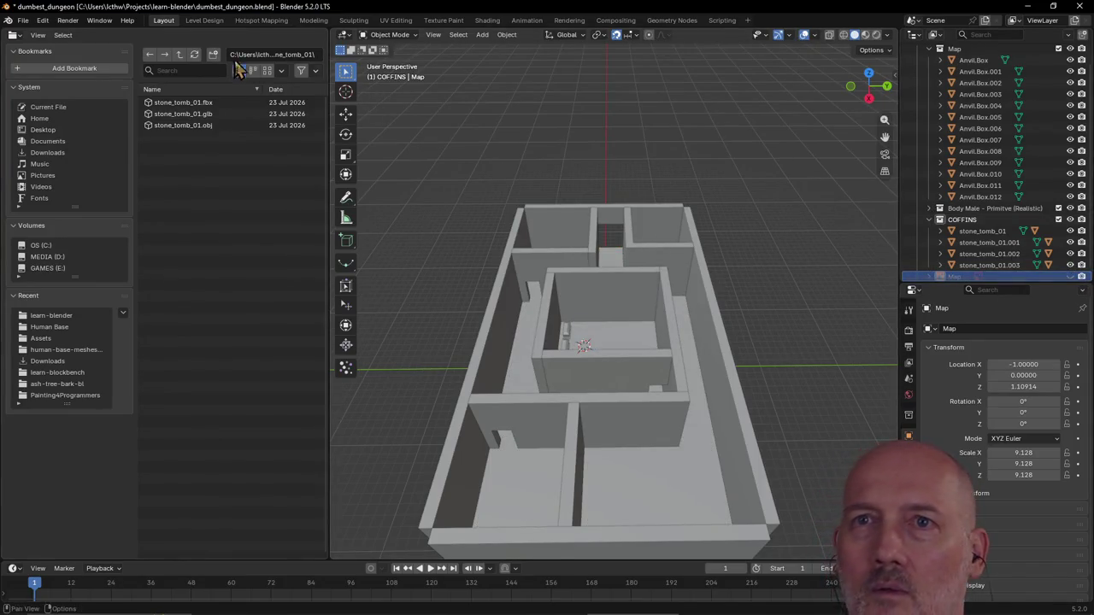
# Step: Back in Level Design, orbit to a high view and frame a tomb lid with View Selected
pyautogui.click(203, 19)
pyautogui.moveTo(323, 186); pyautogui.dragTo(220, 157, button='middle')
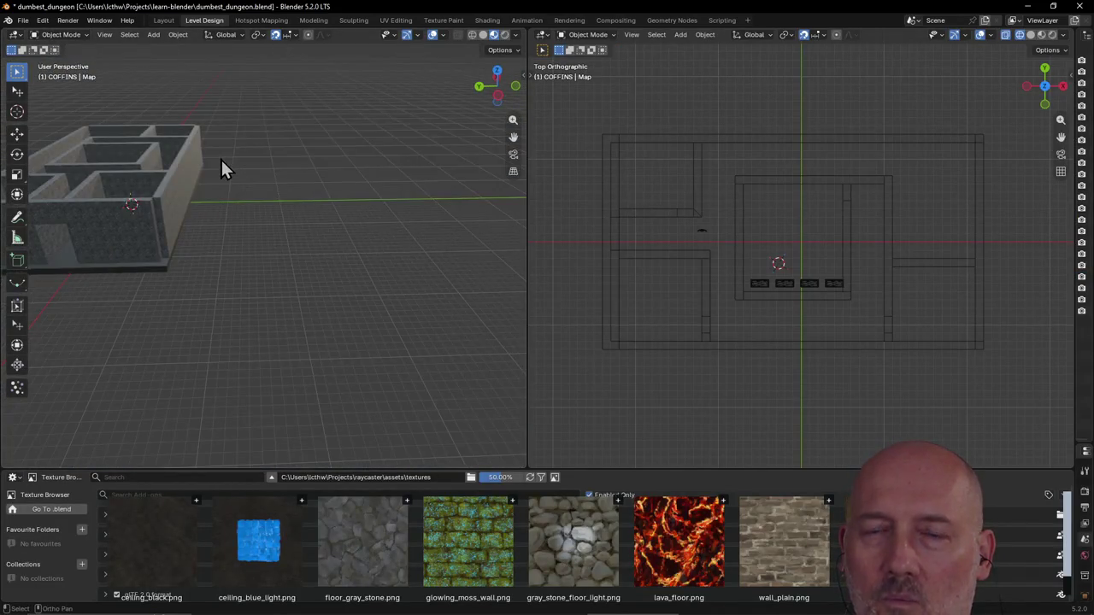
pyautogui.moveTo(221, 157)
pyautogui.mouseDown(button='middle')
pyautogui.moveTo(322, 188)
pyautogui.moveTo(307, 296)
pyautogui.mouseUp(button='middle')
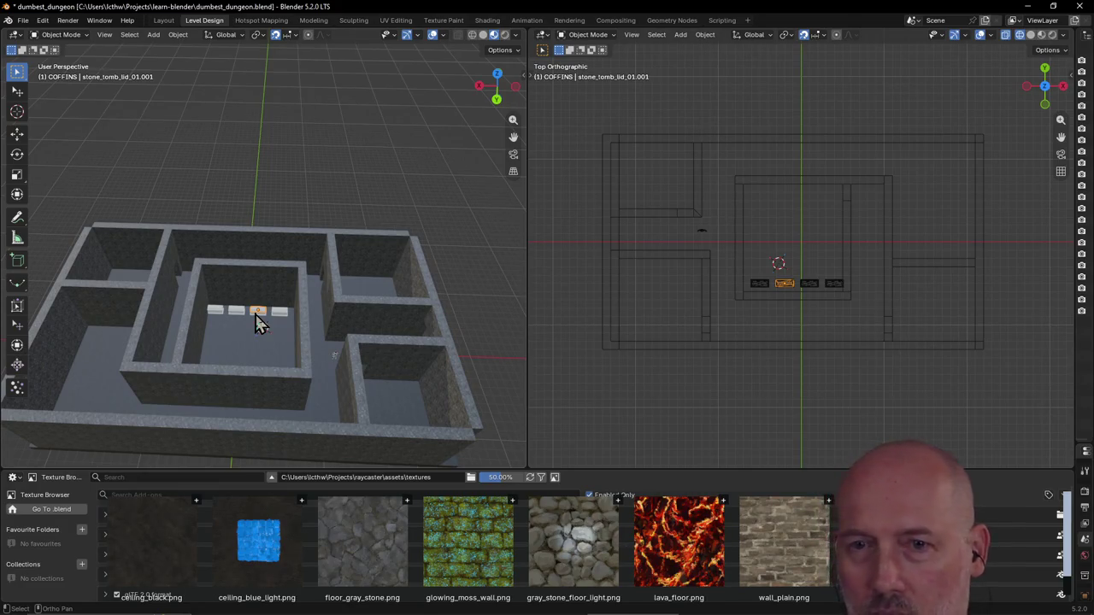
pyautogui.press('`')
pyautogui.click(327, 356)
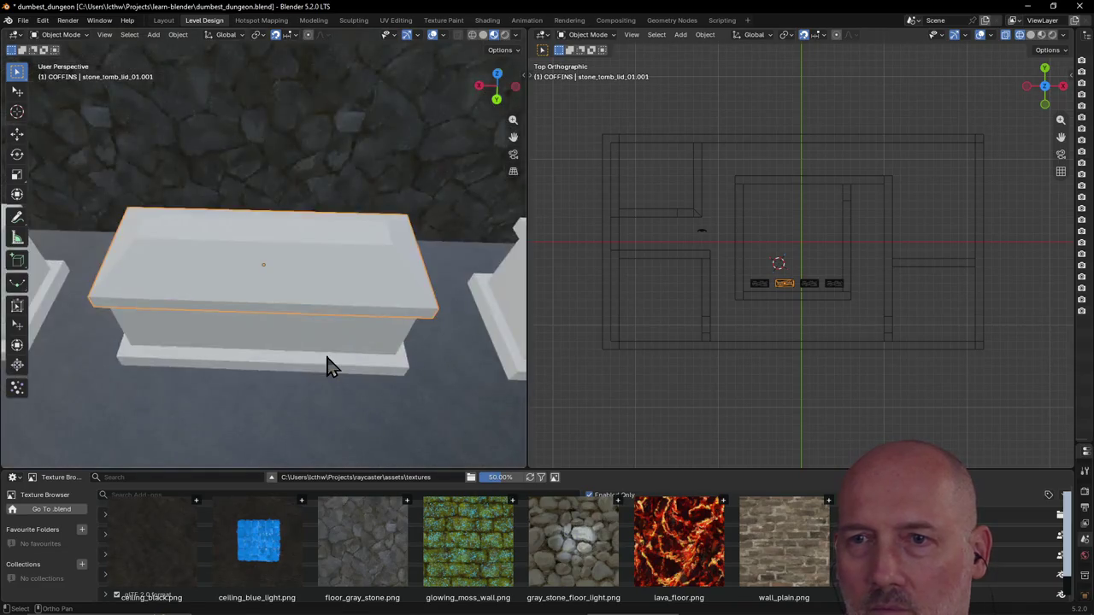
pyautogui.scroll(-3, 337, 342)
pyautogui.scroll(-2, 355, 316)
pyautogui.scroll(-2, 367, 306)
pyautogui.moveTo(377, 298)
pyautogui.mouseDown(button='middle')
pyautogui.moveTo(387, 278)
pyautogui.moveTo(358, 296)
pyautogui.mouseUp(button='middle')
# Step: Walk from the central room toward the tombs, through the doorway and past the white figure
pyautogui.hotkey('shift', '`')
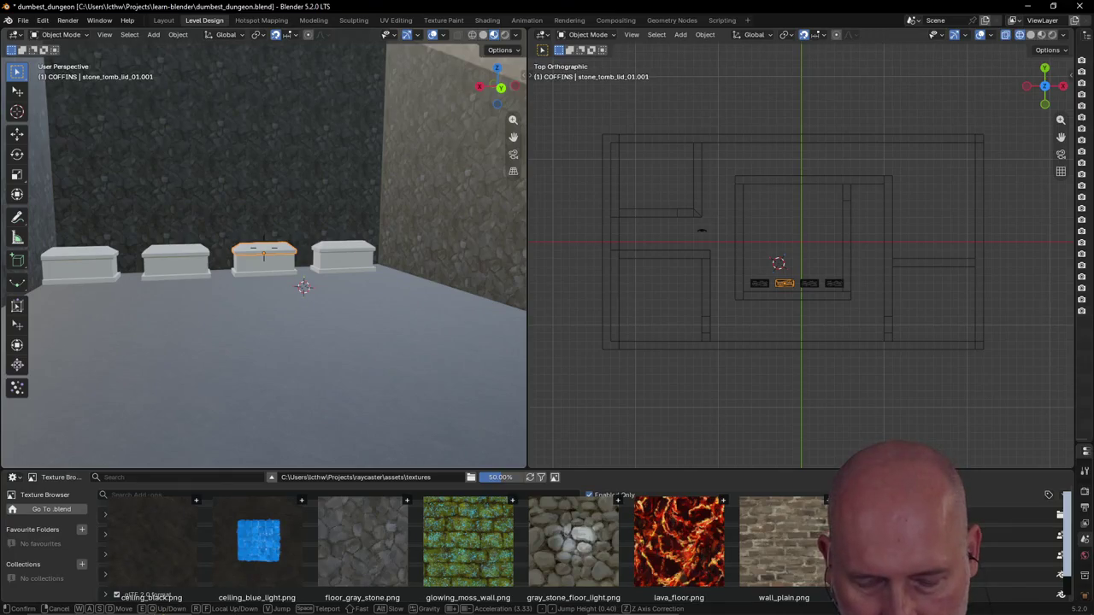
pyautogui.press('w')
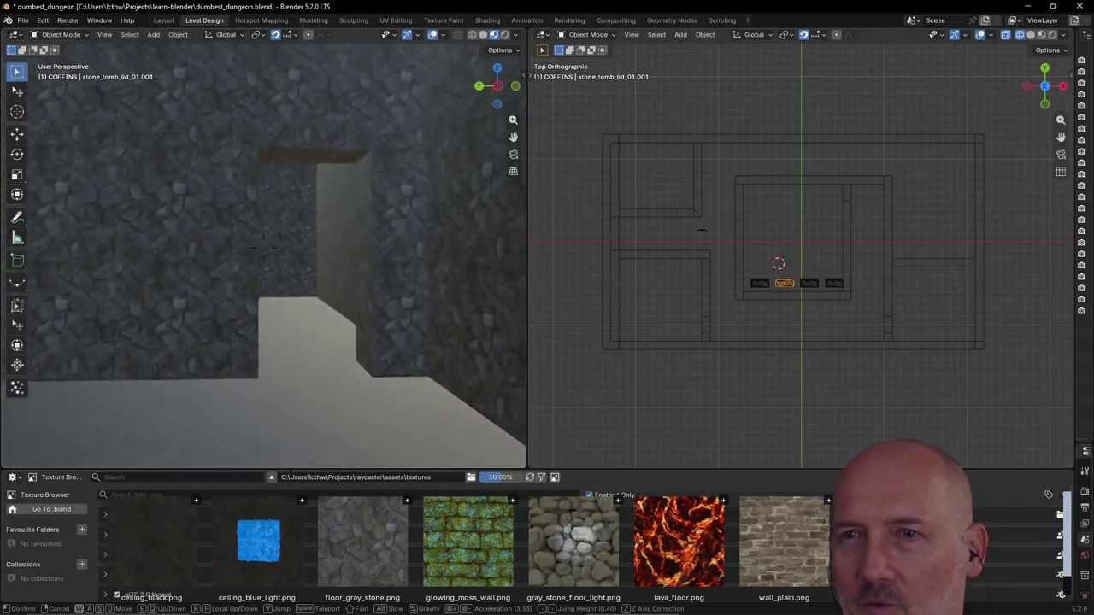
pyautogui.press('w')
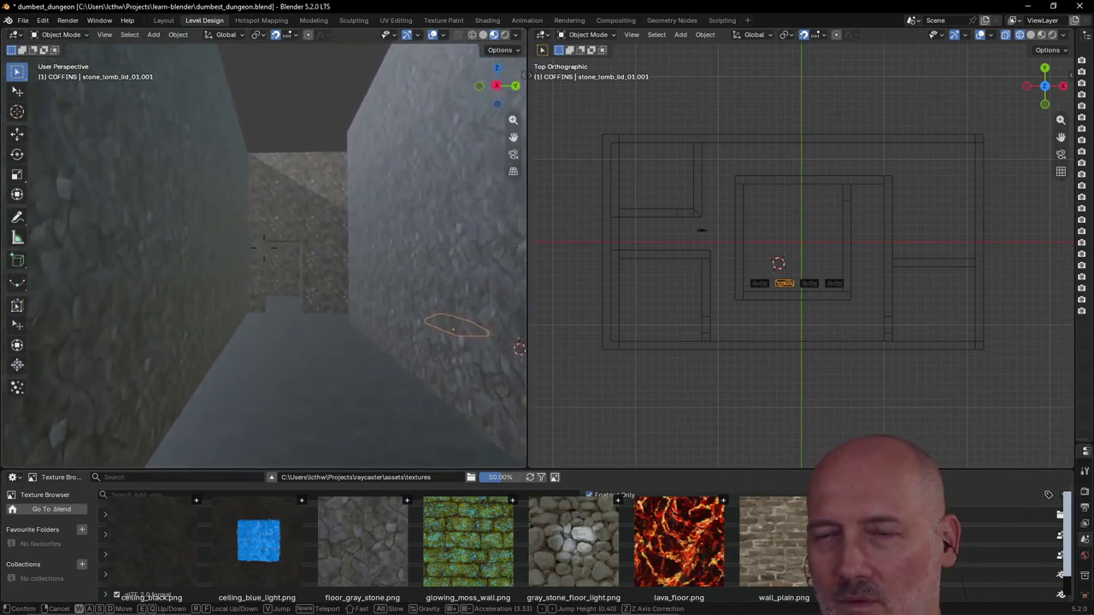
pyautogui.press('w')
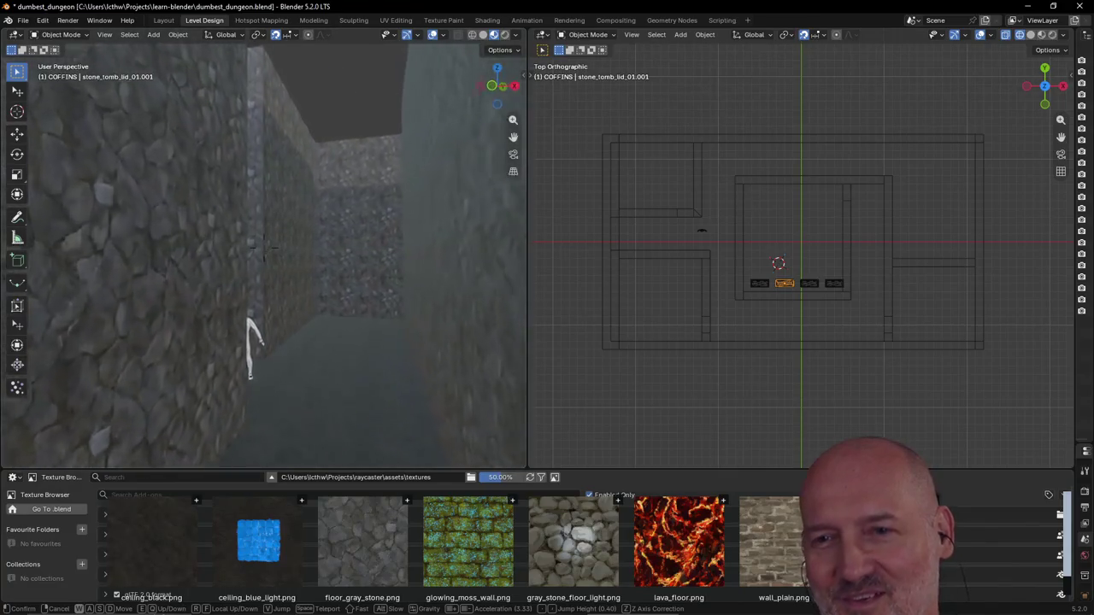
pyautogui.press('w')
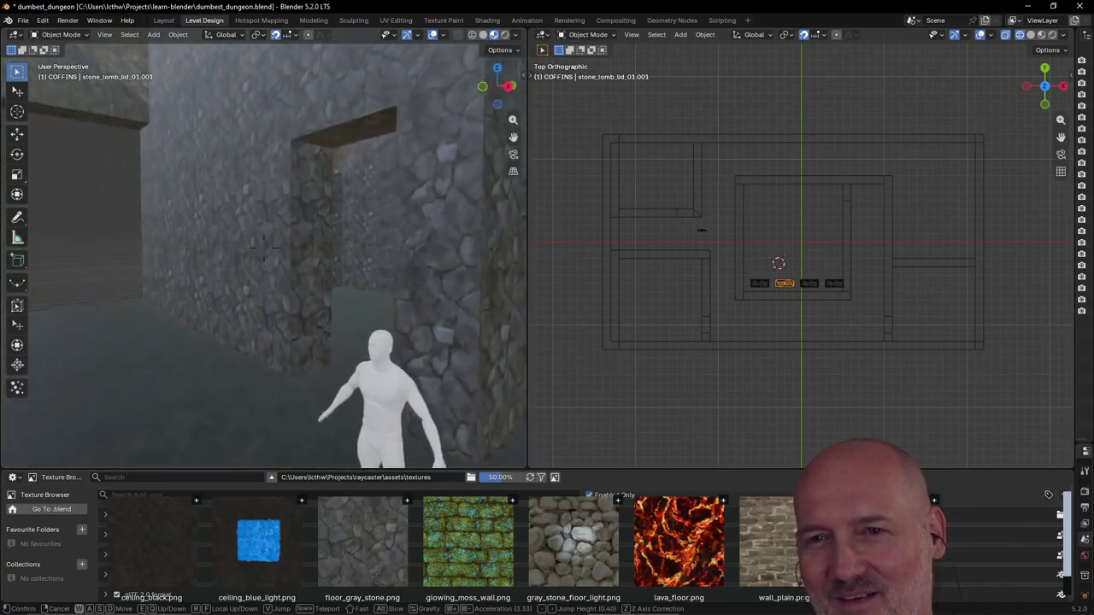
pyautogui.press('w')
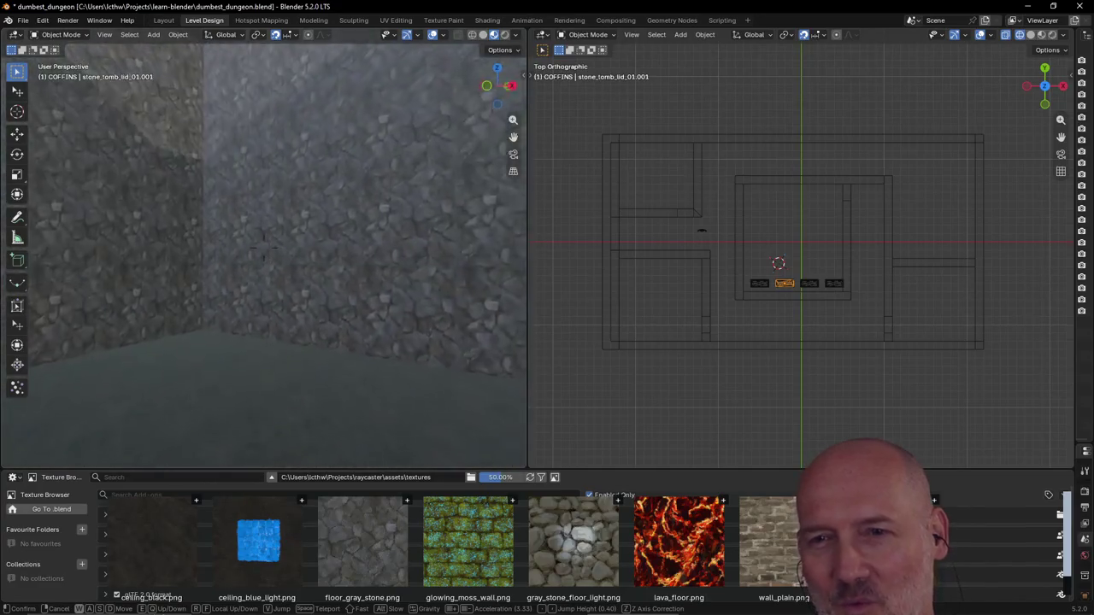
pyautogui.press('s')
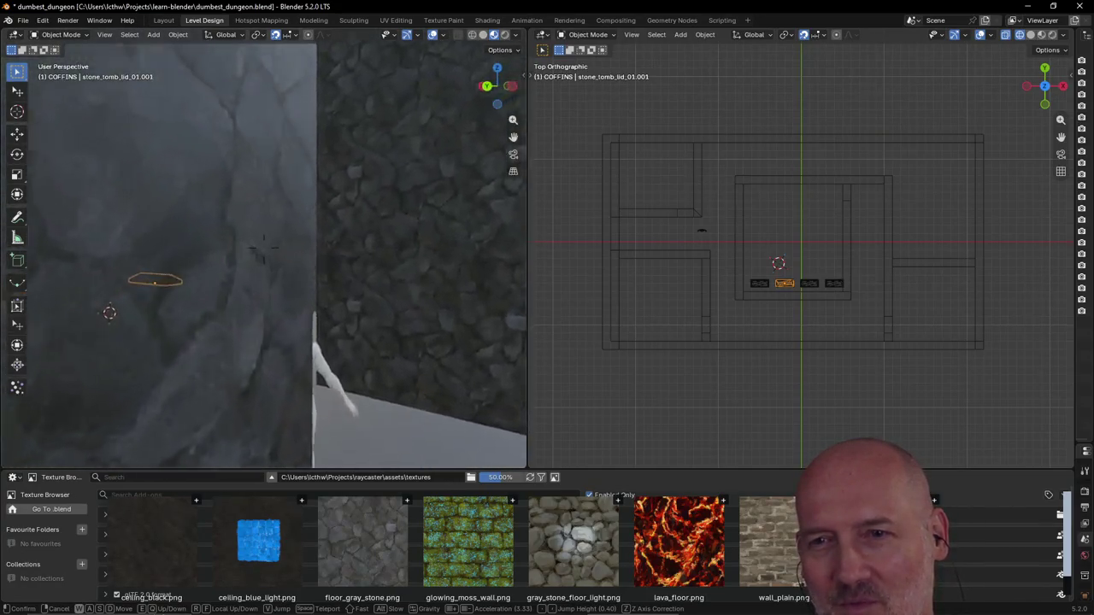
pyautogui.press('w')
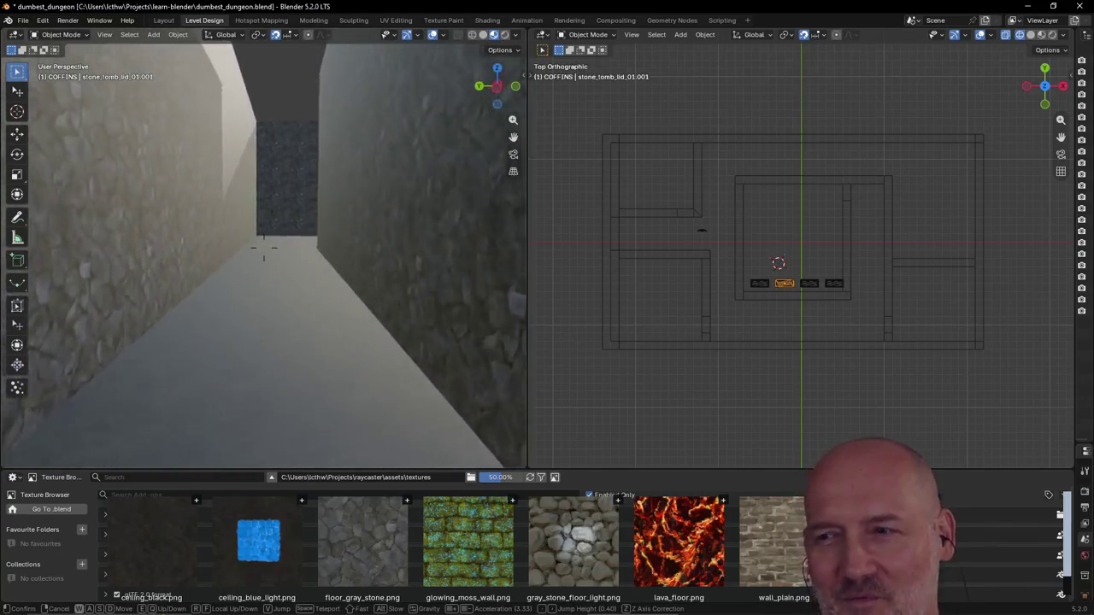
pyautogui.press('w')
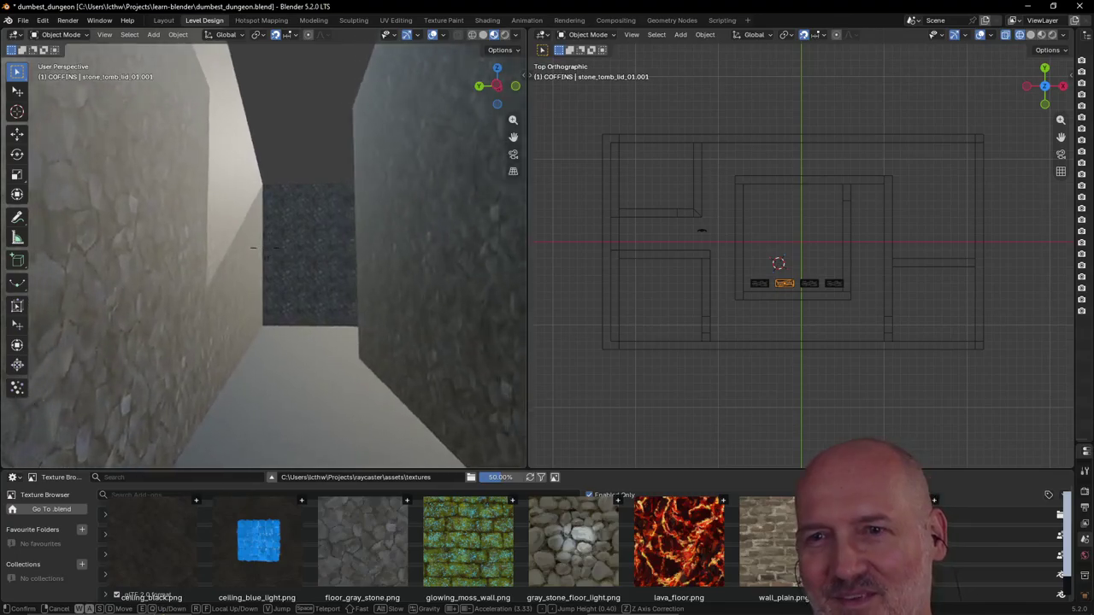
pyautogui.press('w')
pyautogui.press('w')
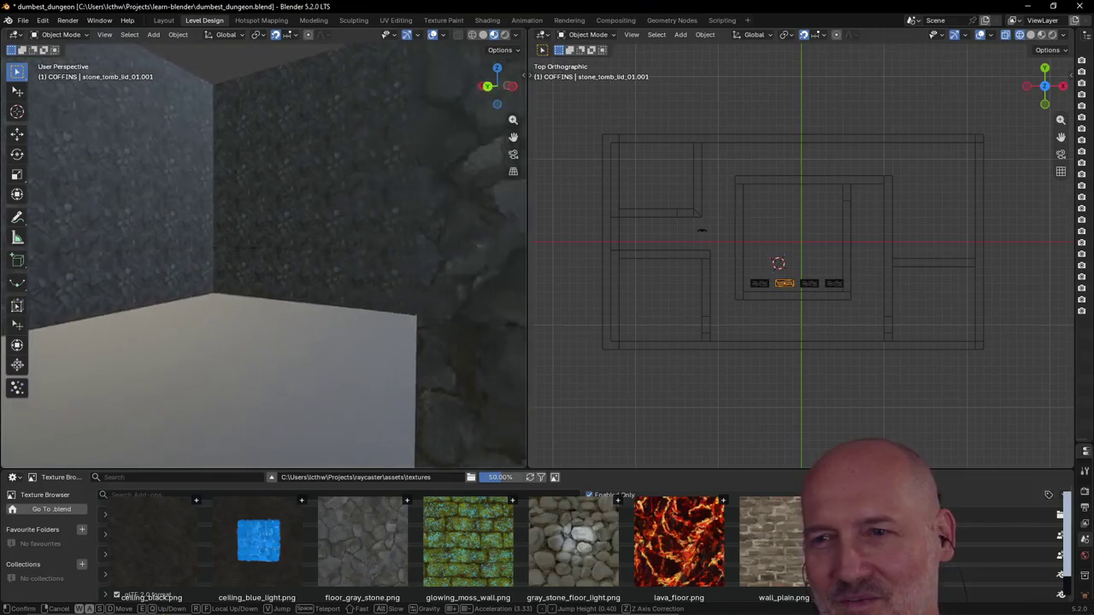
pyautogui.press('w')
# Step: Walk down the next corridor to its end wall, then through another doorway into the corridor beyond
pyautogui.press('w')
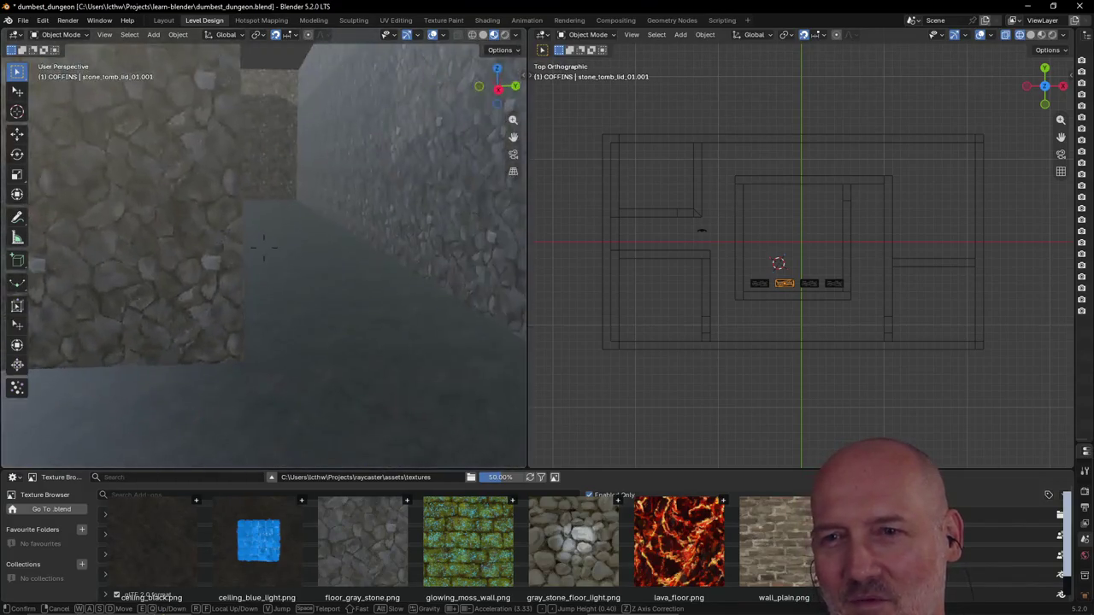
pyautogui.press('w')
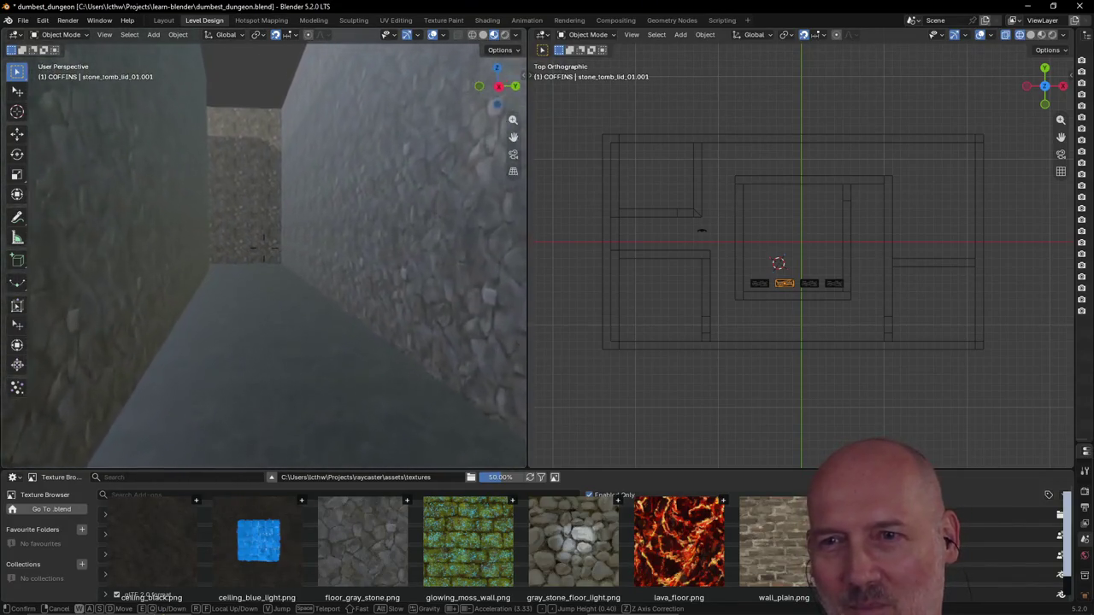
pyautogui.press('w')
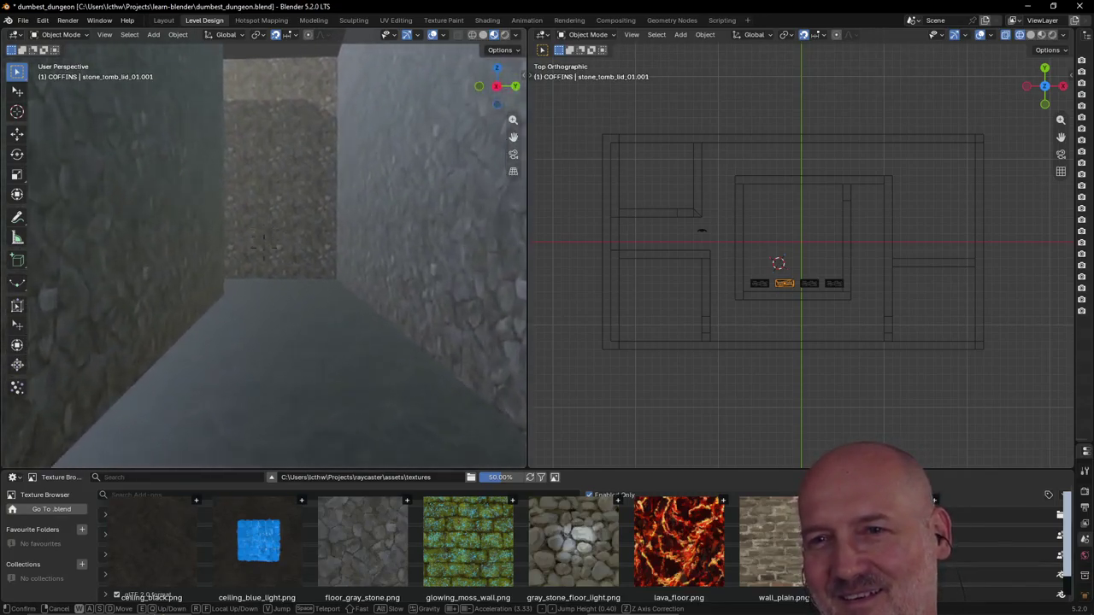
pyautogui.press('w')
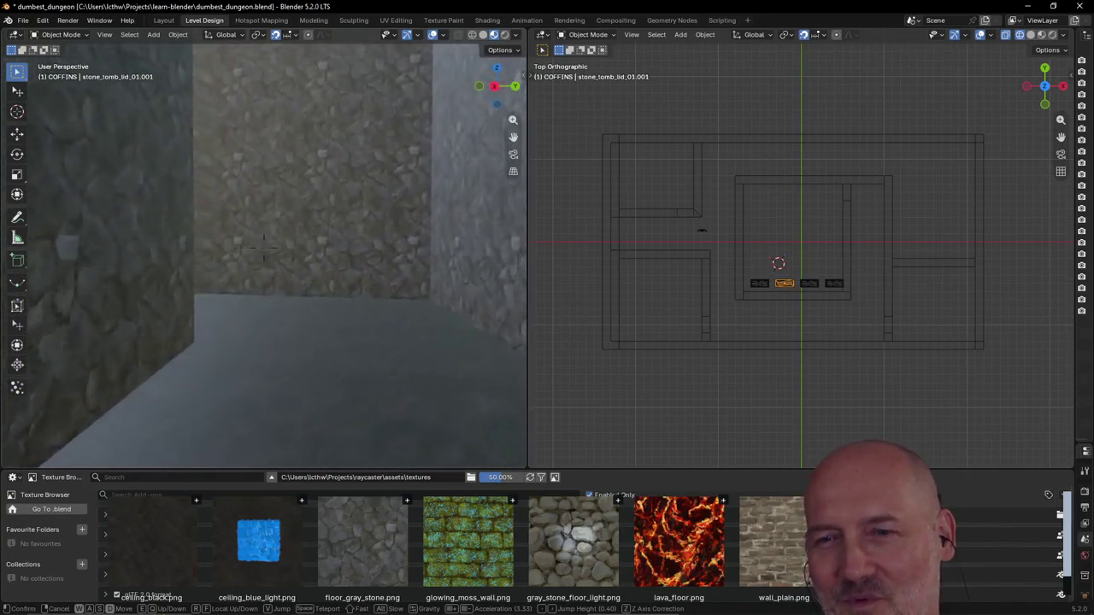
pyautogui.press('w')
pyautogui.press('s')
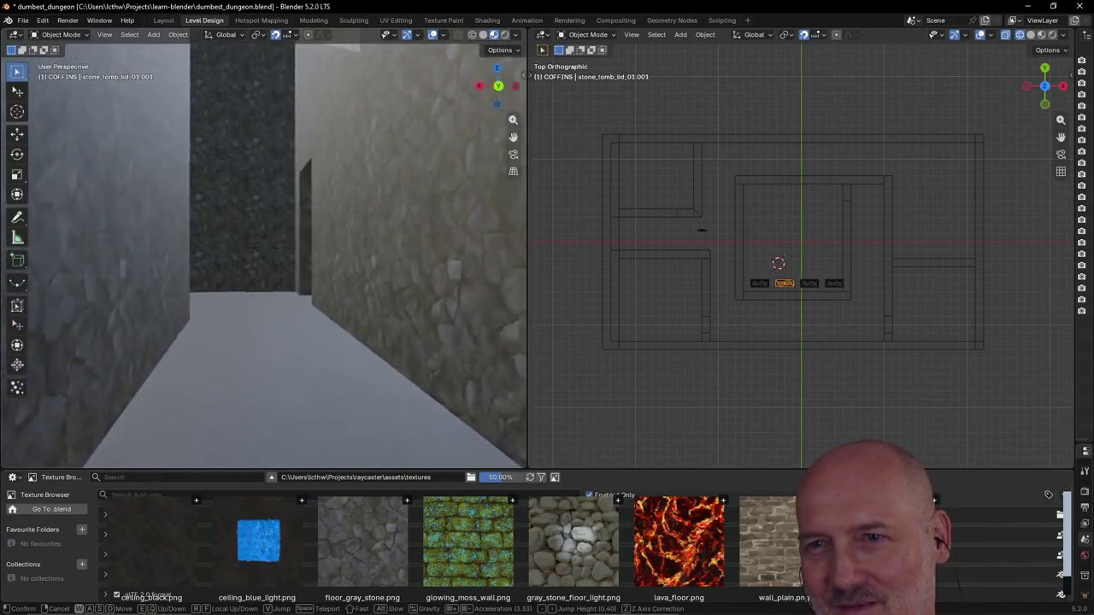
pyautogui.press('w')
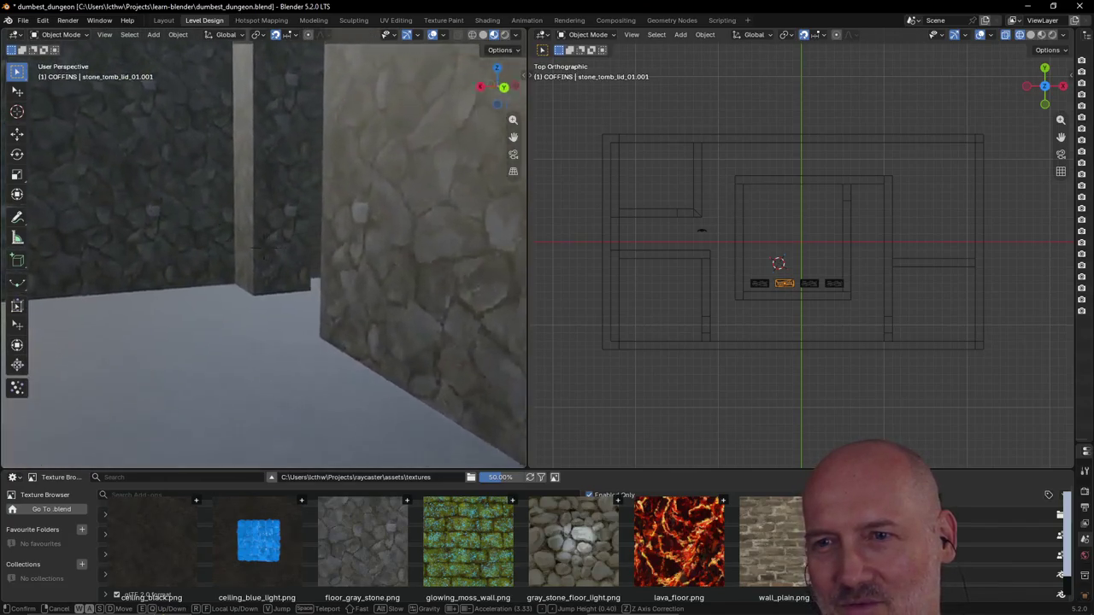
pyautogui.press('w')
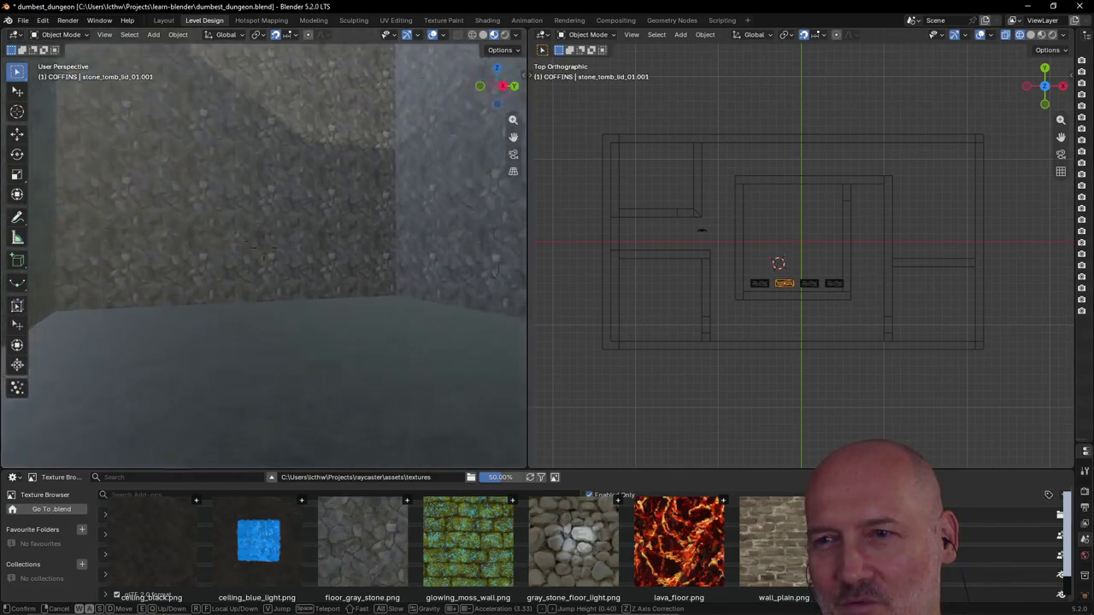
pyautogui.press('s')
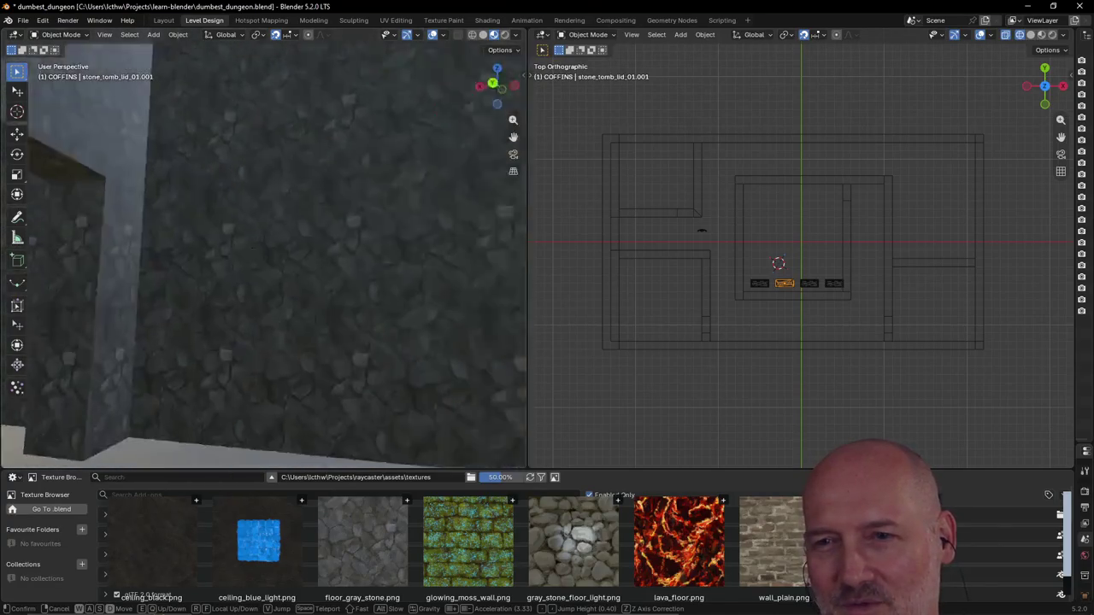
pyautogui.press('w')
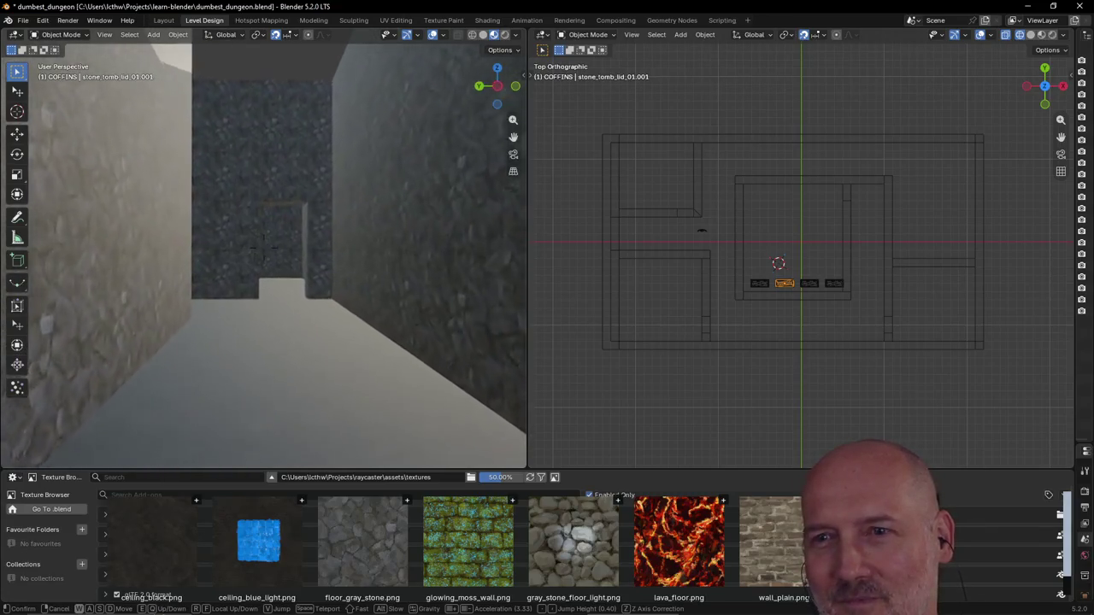
pyautogui.press('w')
pyautogui.press('w')
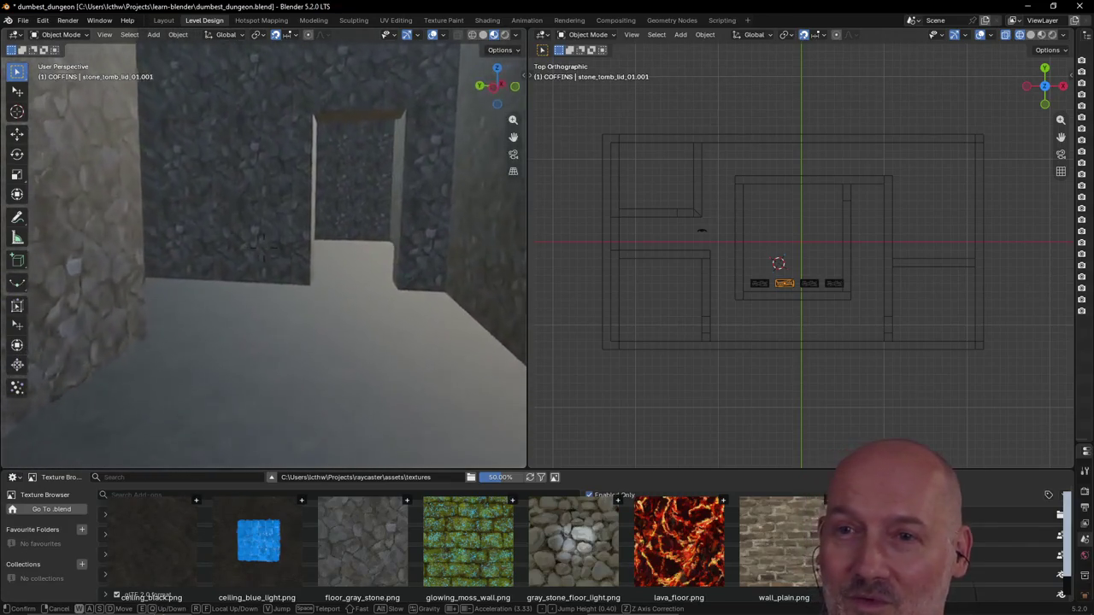
pyautogui.press('w')
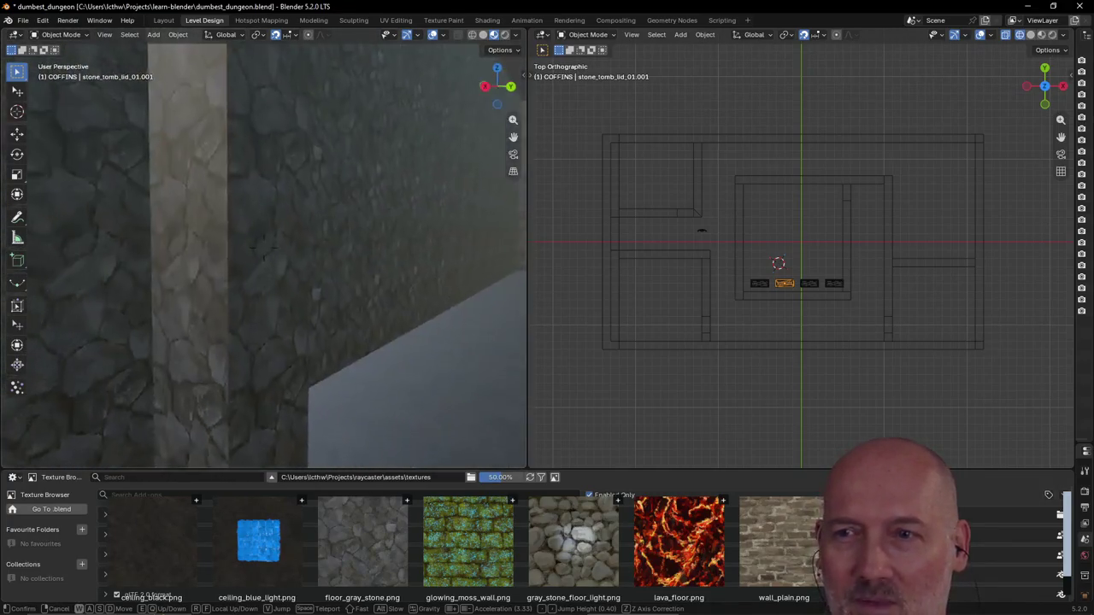
# Step: Exit walk mode and pull back to look down over the whole dungeon
pyautogui.click(353, 291)
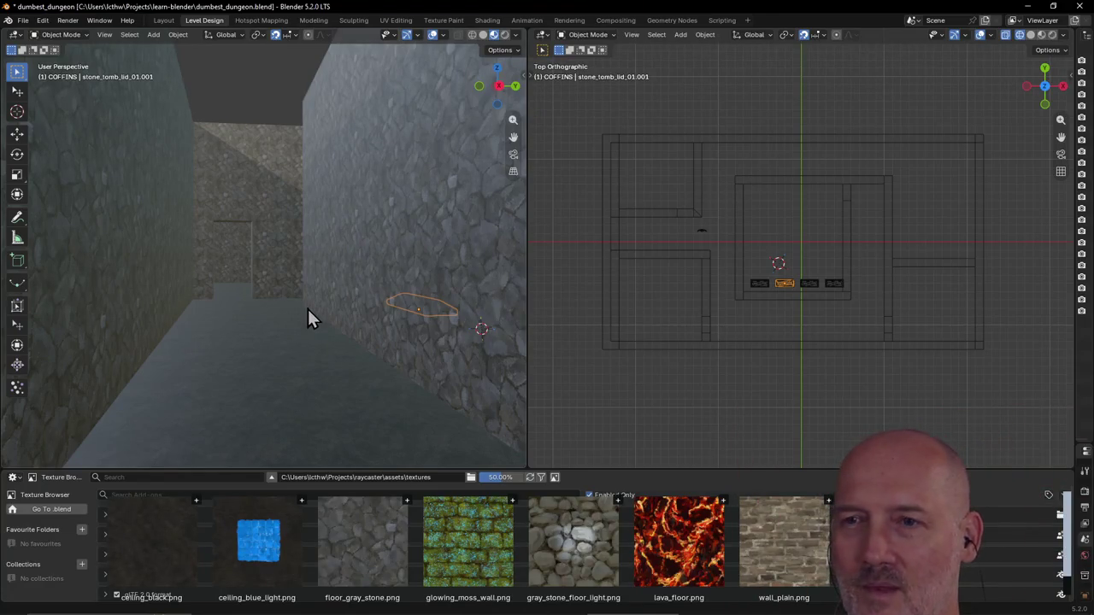
pyautogui.scroll(-6, 307, 307)
pyautogui.moveTo(304, 318)
pyautogui.mouseDown(button='middle')
pyautogui.moveTo(297, 409)
pyautogui.moveTo(326, 428)
pyautogui.moveTo(229, 398)
pyautogui.moveTo(166, 407)
pyautogui.moveTo(19, 391)
pyautogui.moveTo(182, 397)
pyautogui.moveTo(228, 382)
pyautogui.moveTo(220, 390)
pyautogui.moveTo(423, 428)
pyautogui.moveTo(465, 391)
pyautogui.moveTo(464, 411)
pyautogui.moveTo(389, 338)
pyautogui.moveTo(300, 350)
pyautogui.moveTo(200, 342)
pyautogui.moveTo(239, 349)
pyautogui.moveTo(295, 312)
pyautogui.moveTo(433, 335)
pyautogui.moveTo(428, 293)
pyautogui.moveTo(429, 340)
pyautogui.mouseUp(button='middle')
pyautogui.scroll(3, 297, 409)
pyautogui.scroll(-2, 220, 396)
pyautogui.scroll(3, 389, 337)
pyautogui.scroll(-3, 293, 305)
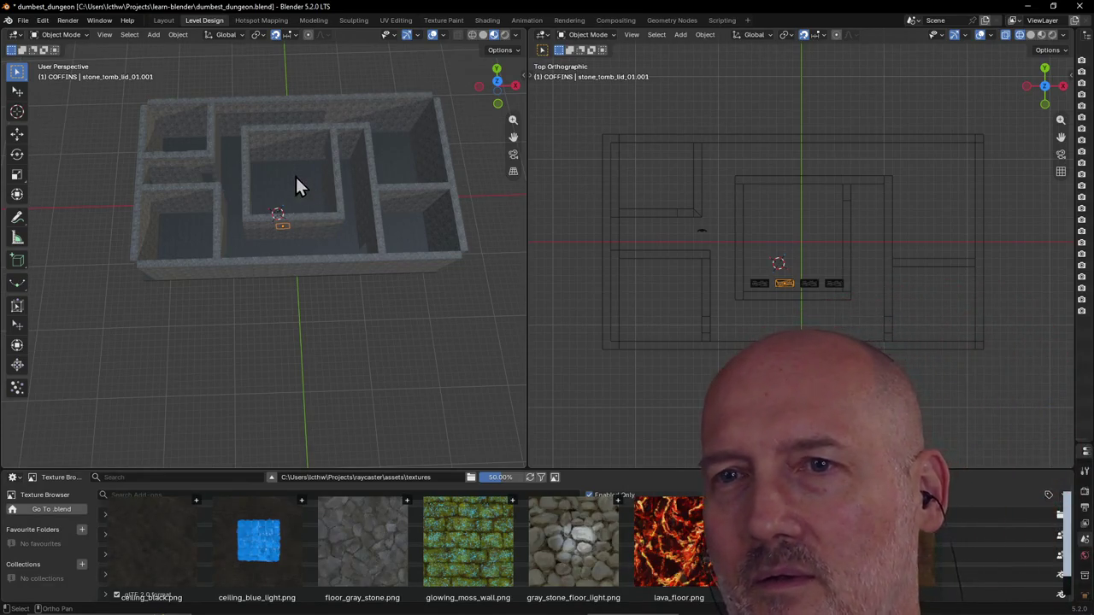
# Step: Orbit and zoom in closer over the central room with its row of four tombs
pyautogui.moveTo(332, 170); pyautogui.dragTo(121, 120, button='middle')
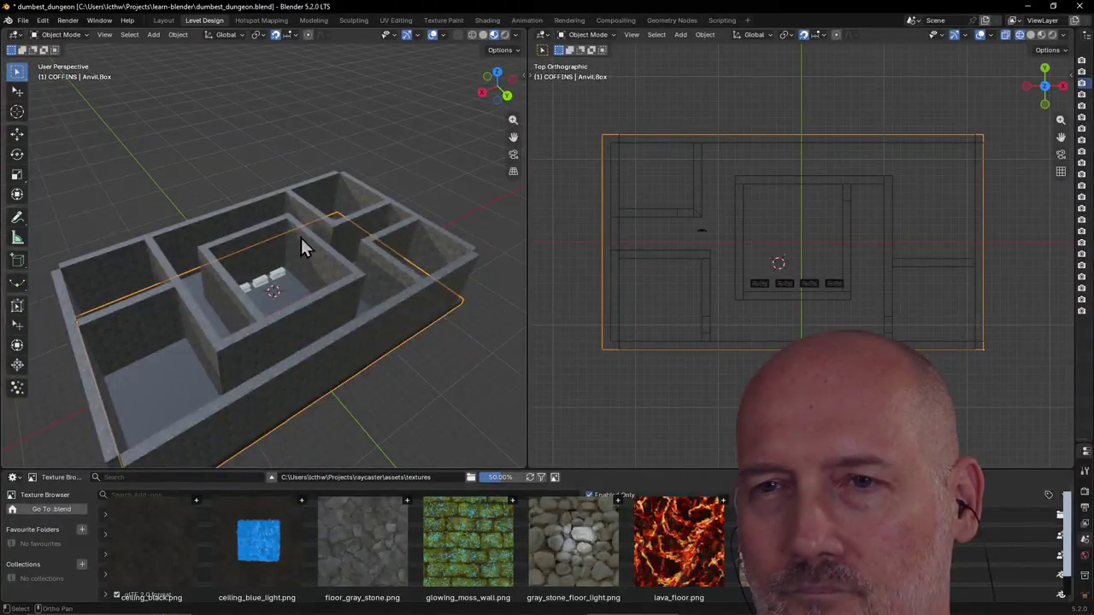
pyautogui.scroll(5, 323, 239)
pyautogui.moveTo(323, 242)
pyautogui.mouseDown(button='middle')
pyautogui.moveTo(239, 265)
pyautogui.moveTo(302, 270)
pyautogui.mouseUp(button='middle')
pyautogui.scroll(-4, 385, 295)
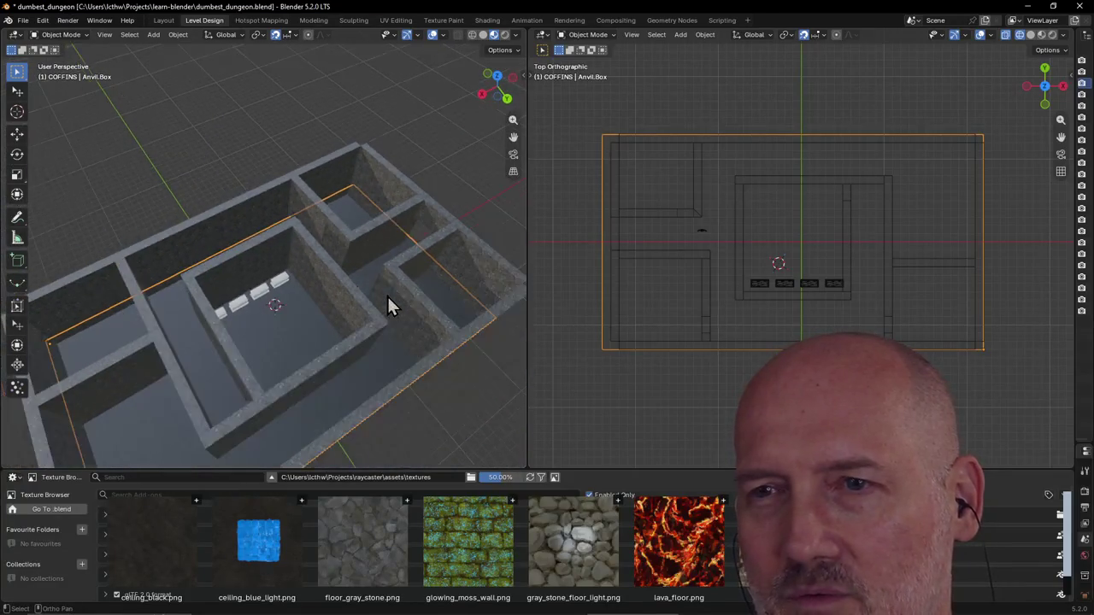
pyautogui.moveTo(386, 294)
pyautogui.mouseDown(button='middle')
pyautogui.moveTo(307, 302)
pyautogui.moveTo(411, 281)
pyautogui.moveTo(282, 317)
pyautogui.moveTo(318, 270)
pyautogui.mouseUp(button='middle')
pyautogui.scroll(2, 282, 317)
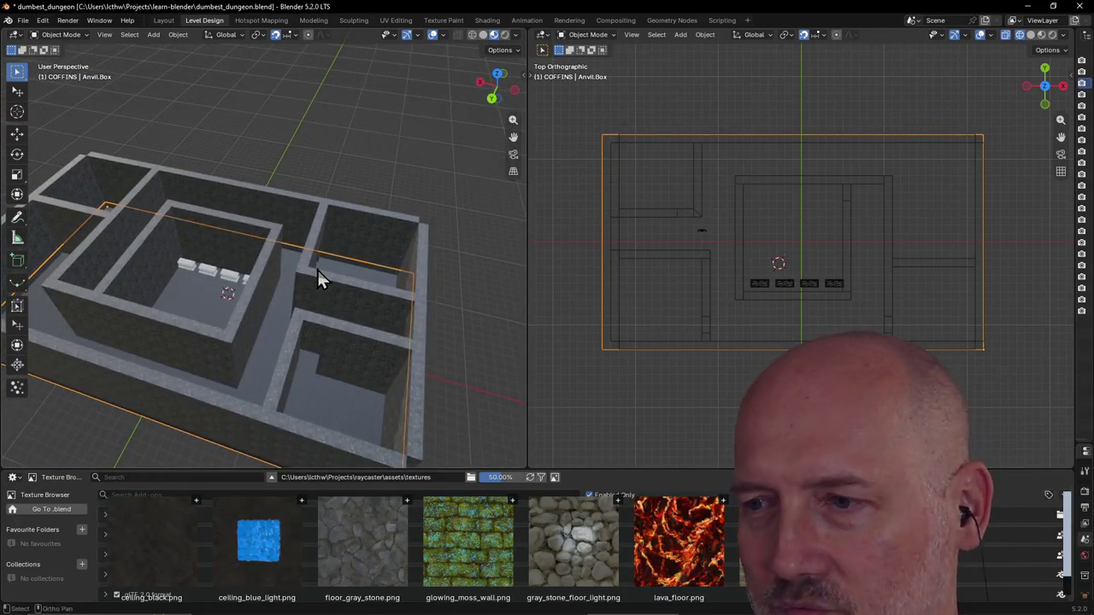
pyautogui.scroll(2, 318, 270)
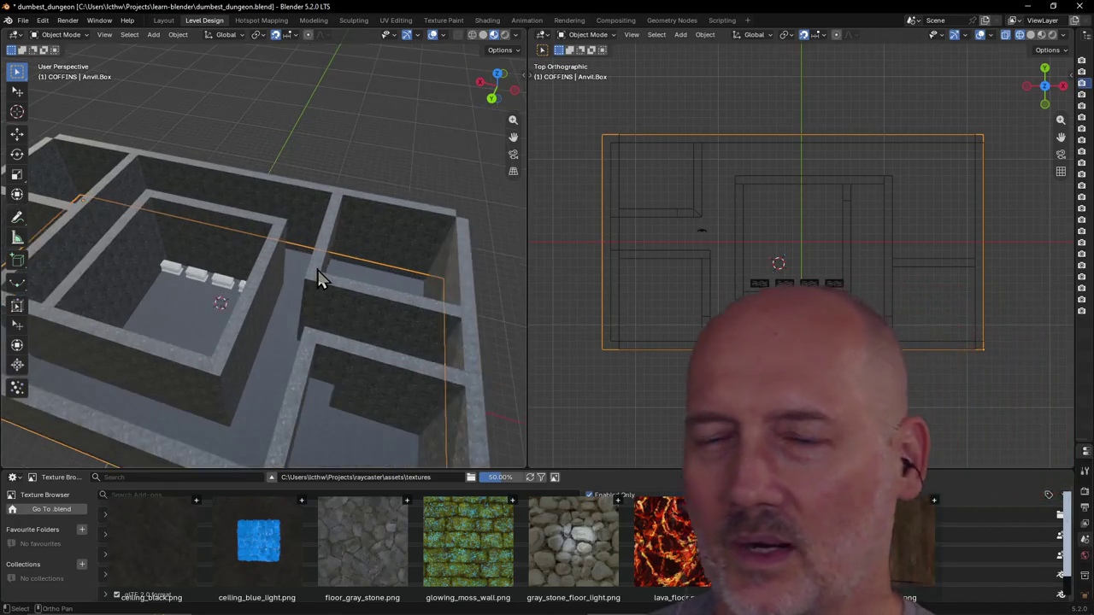
pyautogui.scroll(-2, 318, 270)
pyautogui.moveTo(318, 270)
pyautogui.mouseDown(button='middle')
pyautogui.moveTo(466, 280)
pyautogui.moveTo(382, 274)
pyautogui.moveTo(306, 302)
pyautogui.moveTo(337, 250)
pyautogui.moveTo(437, 253)
pyautogui.moveTo(267, 241)
pyautogui.moveTo(256, 255)
pyautogui.moveTo(330, 241)
pyautogui.moveTo(264, 264)
pyautogui.moveTo(224, 228)
pyautogui.moveTo(235, 221)
pyautogui.moveTo(213, 223)
pyautogui.moveTo(217, 234)
pyautogui.moveTo(301, 260)
pyautogui.moveTo(425, 246)
pyautogui.moveTo(453, 287)
pyautogui.moveTo(341, 270)
pyautogui.moveTo(284, 291)
pyautogui.moveTo(222, 256)
pyautogui.moveTo(268, 269)
pyautogui.moveTo(273, 253)
pyautogui.moveTo(269, 270)
pyautogui.moveTo(325, 232)
pyautogui.mouseUp(button='middle')
pyautogui.scroll(2, 386, 272)
# Step: Select corridor wall Anvil.Box.001, frame it with numpad period, then orbit back out over the walls
pyautogui.click(226, 211)
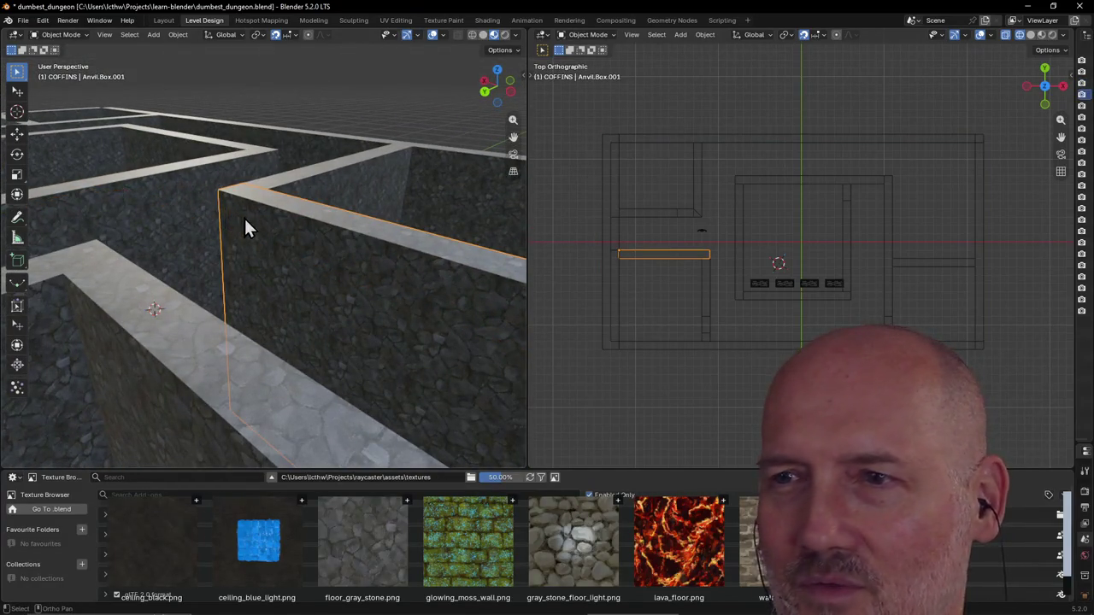
pyautogui.press('KP_Decimal')
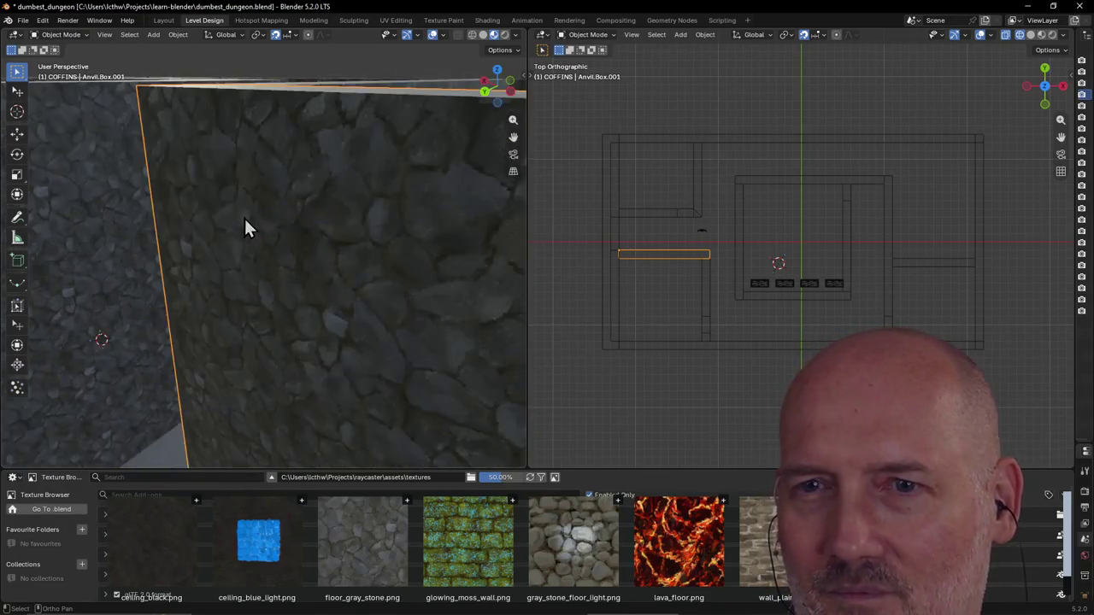
pyautogui.scroll(-3, 243, 216)
pyautogui.scroll(-2, 244, 217)
pyautogui.moveTo(228, 232)
pyautogui.mouseDown(button='middle')
pyautogui.moveTo(210, 237)
pyautogui.moveTo(177, 314)
pyautogui.mouseUp(button='middle')
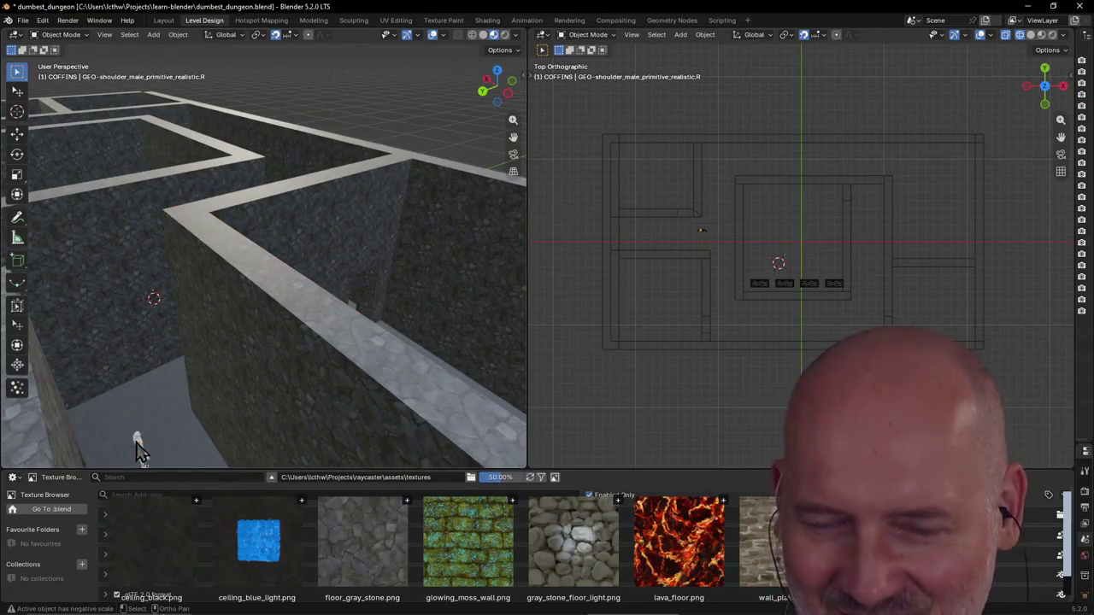
# Step: Frame the white character figure with View Selected, orbit around it, then overlook the stone-walled rooms
pyautogui.press('`')
pyautogui.click(211, 500)
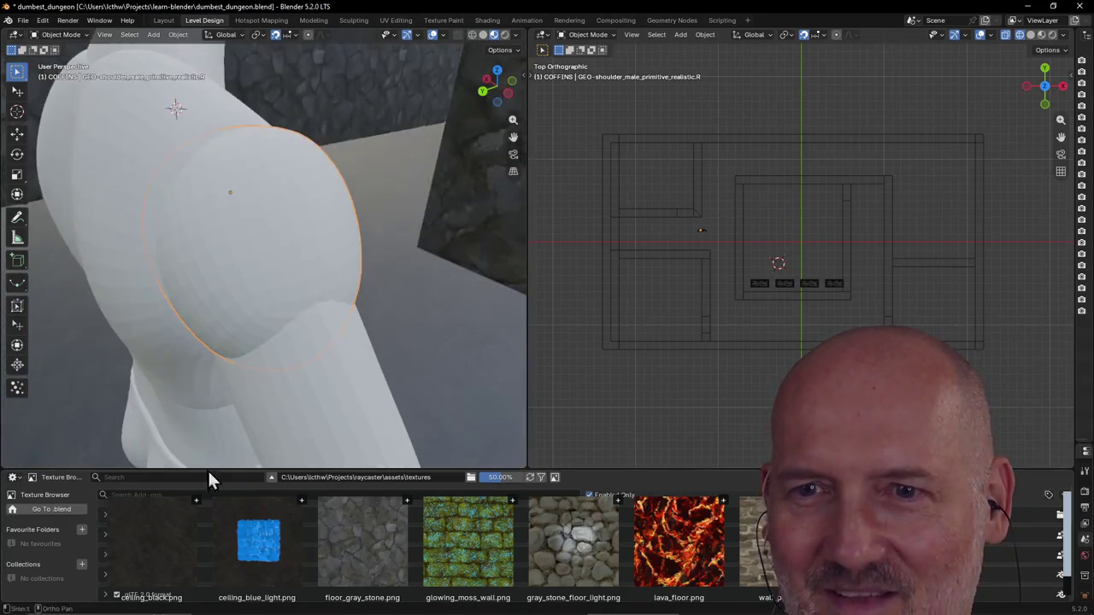
pyautogui.scroll(-2, 214, 396)
pyautogui.scroll(-2, 214, 396)
pyautogui.scroll(-2, 214, 388)
pyautogui.moveTo(215, 388)
pyautogui.mouseDown(button='middle')
pyautogui.moveTo(259, 328)
pyautogui.moveTo(343, 276)
pyautogui.moveTo(365, 268)
pyautogui.moveTo(414, 295)
pyautogui.moveTo(483, 274)
pyautogui.moveTo(482, 303)
pyautogui.moveTo(454, 217)
pyautogui.moveTo(437, 321)
pyautogui.moveTo(488, 278)
pyautogui.mouseUp(button='middle')
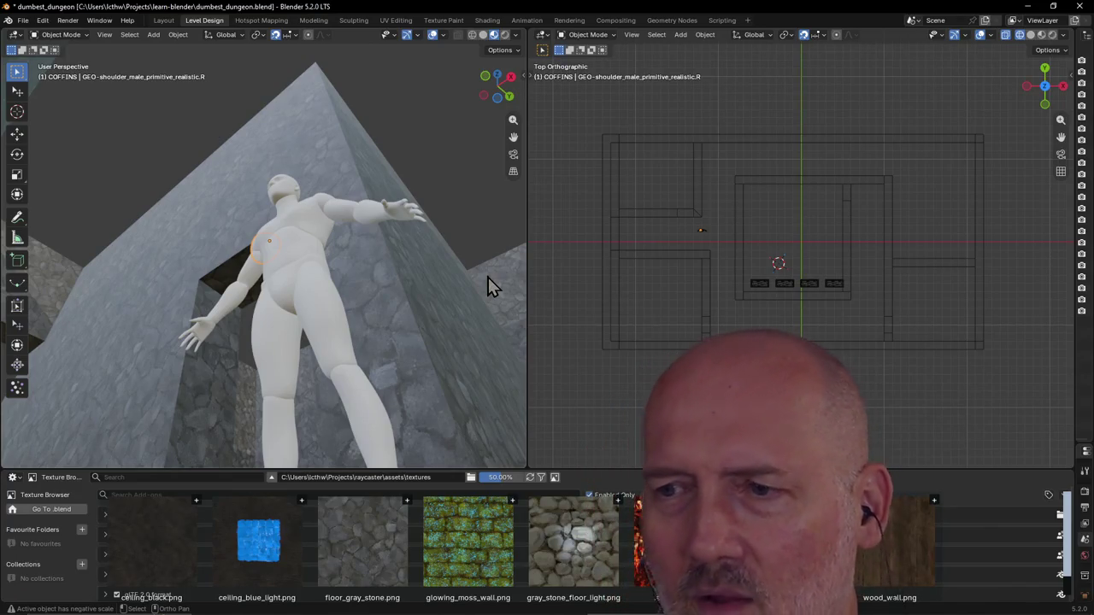
pyautogui.moveTo(493, 274)
pyautogui.mouseDown(button='middle')
pyautogui.moveTo(399, 283)
pyautogui.moveTo(402, 365)
pyautogui.moveTo(430, 386)
pyautogui.moveTo(302, 412)
pyautogui.moveTo(289, 384)
pyautogui.moveTo(330, 391)
pyautogui.moveTo(337, 416)
pyautogui.mouseUp(button='middle')
pyautogui.moveTo(342, 363)
pyautogui.mouseDown(button='middle')
pyautogui.moveTo(435, 383)
pyautogui.moveTo(439, 403)
pyautogui.moveTo(226, 361)
pyautogui.moveTo(222, 399)
pyautogui.moveTo(271, 342)
pyautogui.moveTo(316, 370)
pyautogui.moveTo(410, 384)
pyautogui.moveTo(464, 379)
pyautogui.moveTo(350, 362)
pyautogui.moveTo(431, 350)
pyautogui.moveTo(450, 323)
pyautogui.moveTo(330, 357)
pyautogui.moveTo(242, 364)
pyautogui.moveTo(509, 338)
pyautogui.mouseUp(button='middle')
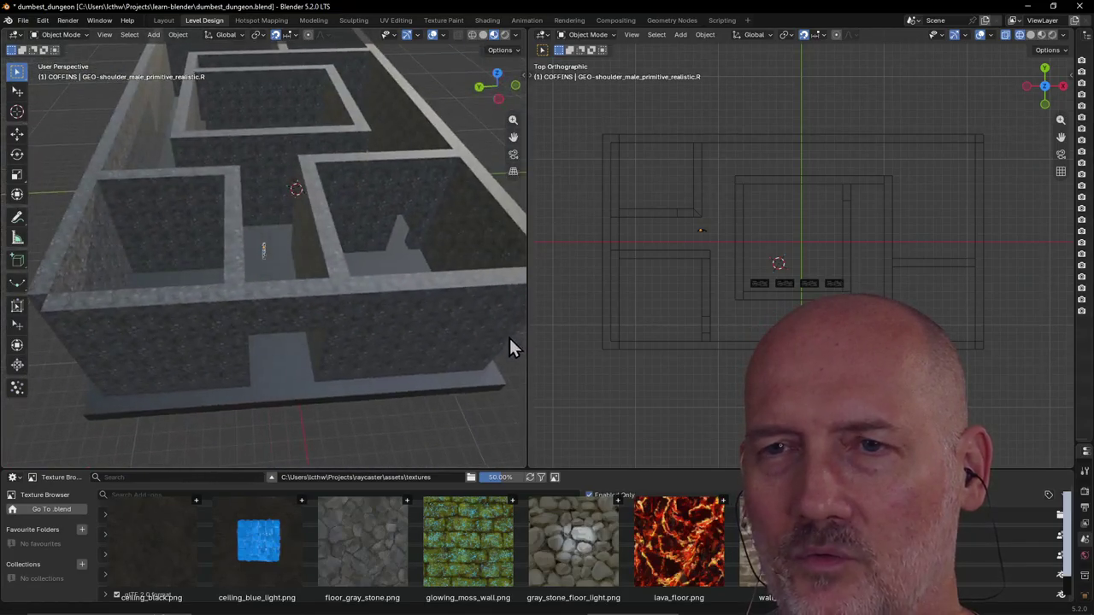
pyautogui.moveTo(468, 278)
pyautogui.mouseDown(button='middle')
pyautogui.moveTo(311, 233)
pyautogui.moveTo(299, 175)
pyautogui.moveTo(300, 219)
pyautogui.moveTo(314, 199)
pyautogui.moveTo(268, 197)
pyautogui.moveTo(264, 271)
pyautogui.moveTo(374, 242)
pyautogui.moveTo(215, 203)
pyautogui.moveTo(301, 217)
pyautogui.mouseUp(button='middle')
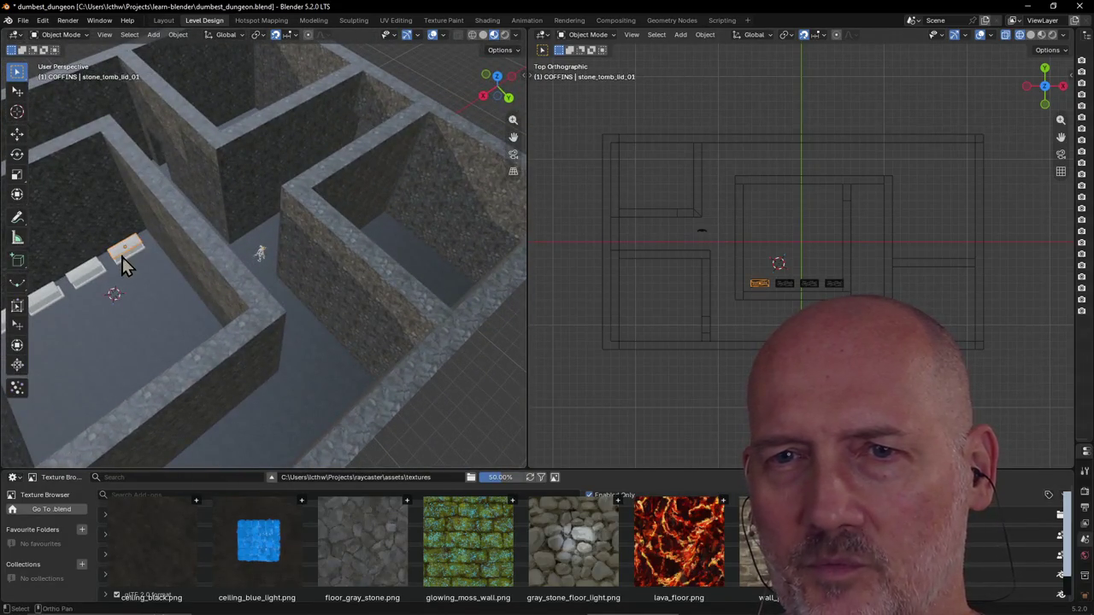
pyautogui.click(88, 281)
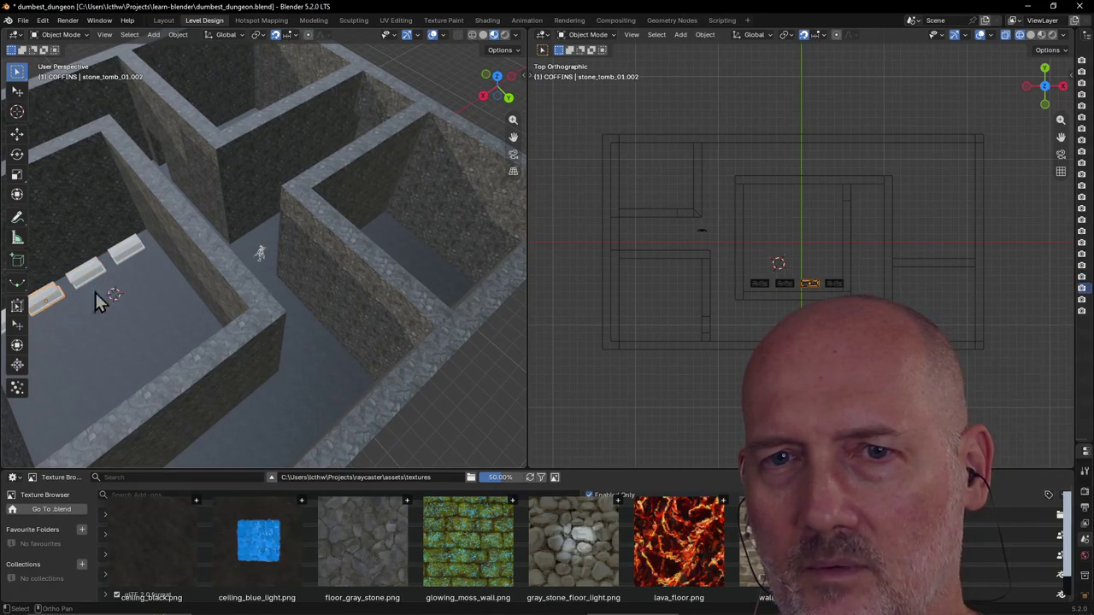
pyautogui.scroll(-5, 102, 298)
pyautogui.moveTo(256, 259)
pyautogui.mouseDown(button='middle')
pyautogui.moveTo(110, 263)
pyautogui.moveTo(77, 189)
pyautogui.moveTo(495, 259)
pyautogui.moveTo(35, 237)
pyautogui.moveTo(74, 231)
pyautogui.mouseUp(button='middle')
pyautogui.scroll(3, 245, 207)
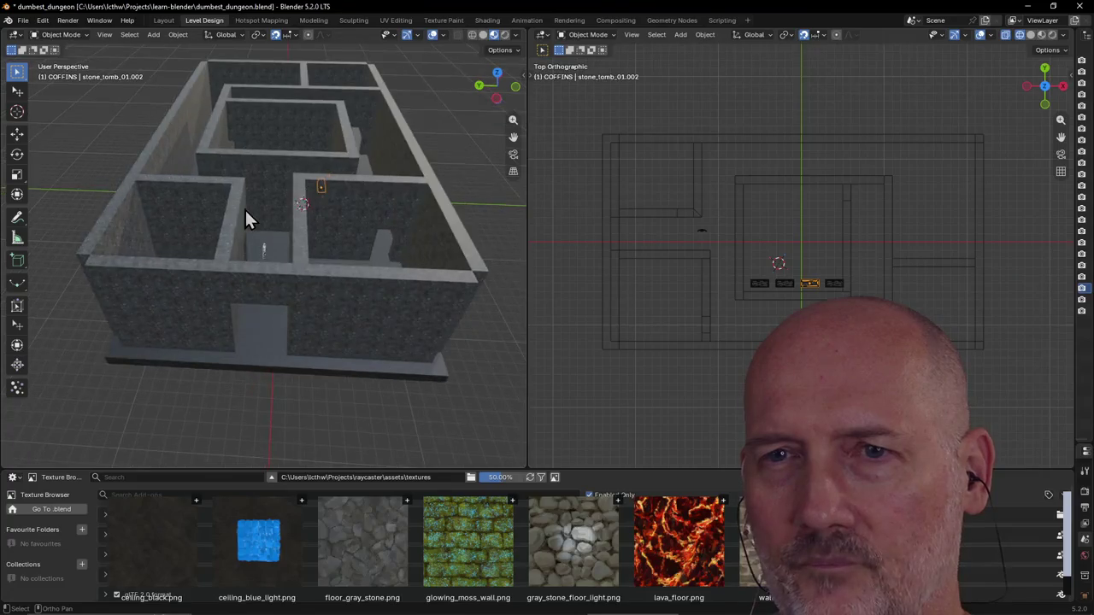
pyautogui.moveTo(244, 208)
pyautogui.mouseDown(button='middle')
pyautogui.moveTo(236, 230)
pyautogui.moveTo(273, 261)
pyautogui.mouseUp(button='middle')
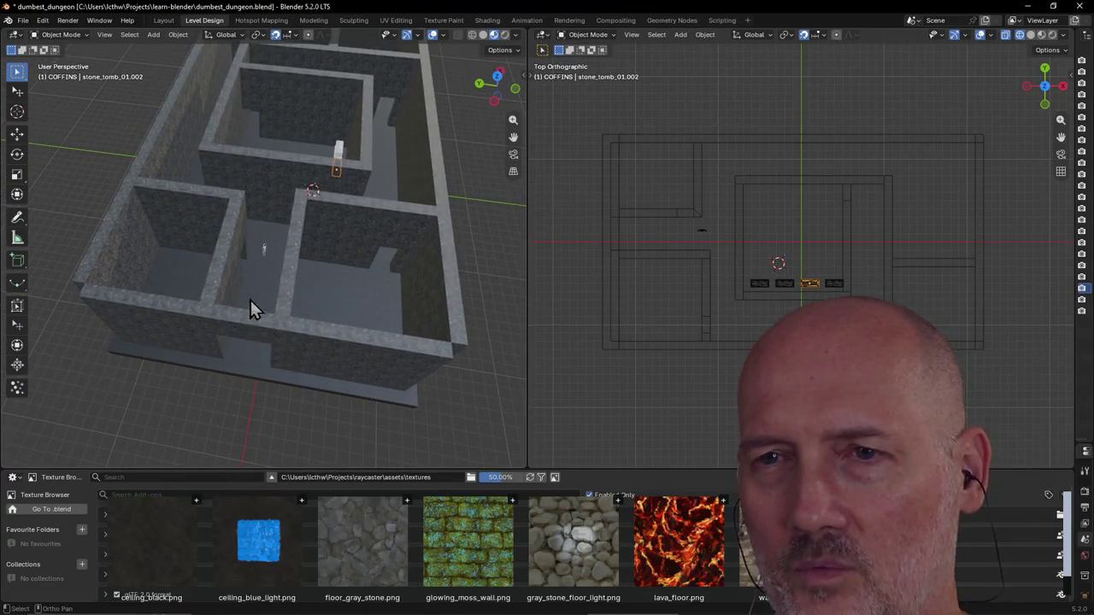
pyautogui.moveTo(250, 300)
pyautogui.mouseDown(button='middle')
pyautogui.moveTo(281, 232)
pyautogui.moveTo(256, 293)
pyautogui.mouseUp(button='middle')
pyautogui.scroll(3, 286, 281)
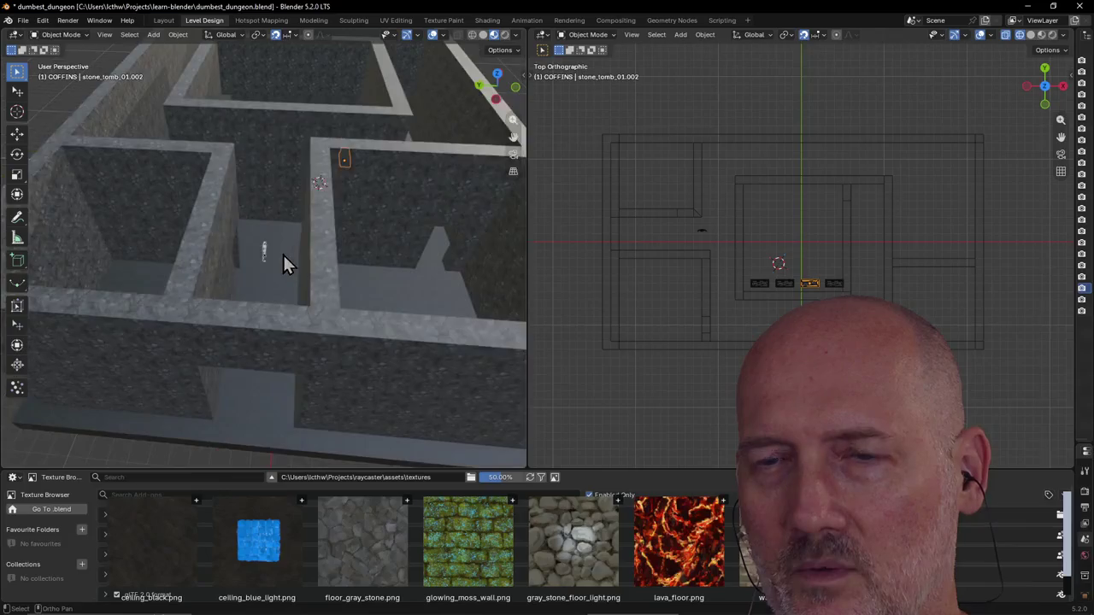
pyautogui.moveTo(283, 253)
pyautogui.mouseDown(button='middle')
pyautogui.moveTo(288, 207)
pyautogui.moveTo(237, 303)
pyautogui.moveTo(273, 245)
pyautogui.moveTo(80, 205)
pyautogui.moveTo(198, 228)
pyautogui.mouseUp(button='middle')
pyautogui.scroll(-3, 236, 302)
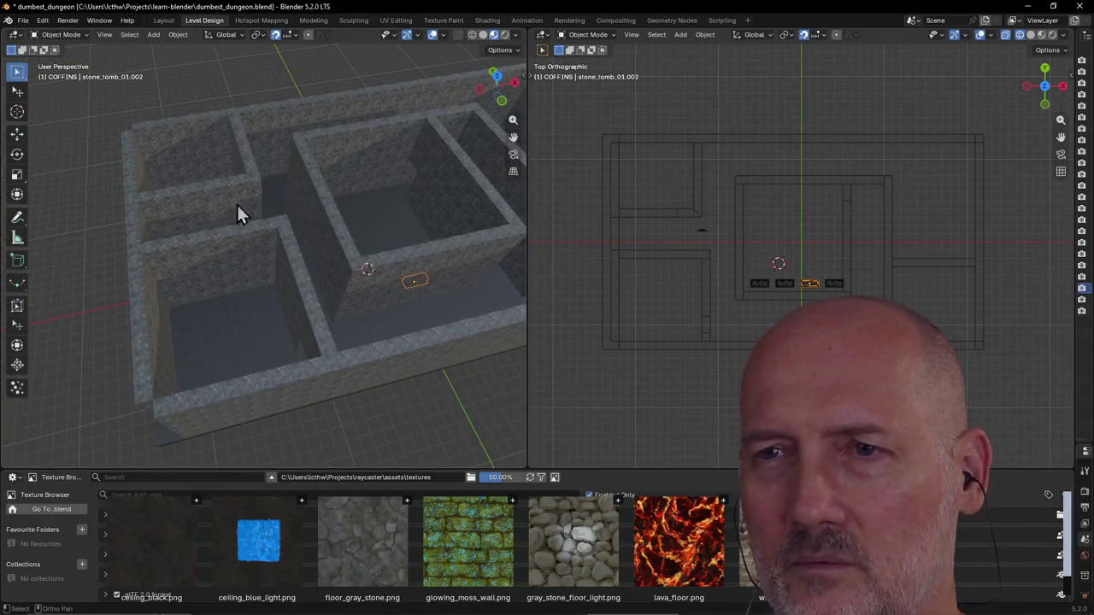
pyautogui.moveTo(293, 214); pyautogui.dragTo(354, 241, button='middle')
pyautogui.moveTo(281, 228)
pyautogui.mouseDown(button='middle')
pyautogui.moveTo(294, 186)
pyautogui.moveTo(171, 152)
pyautogui.moveTo(303, 231)
pyautogui.moveTo(202, 243)
pyautogui.moveTo(205, 194)
pyautogui.moveTo(232, 221)
pyautogui.moveTo(222, 209)
pyautogui.mouseUp(button='middle')
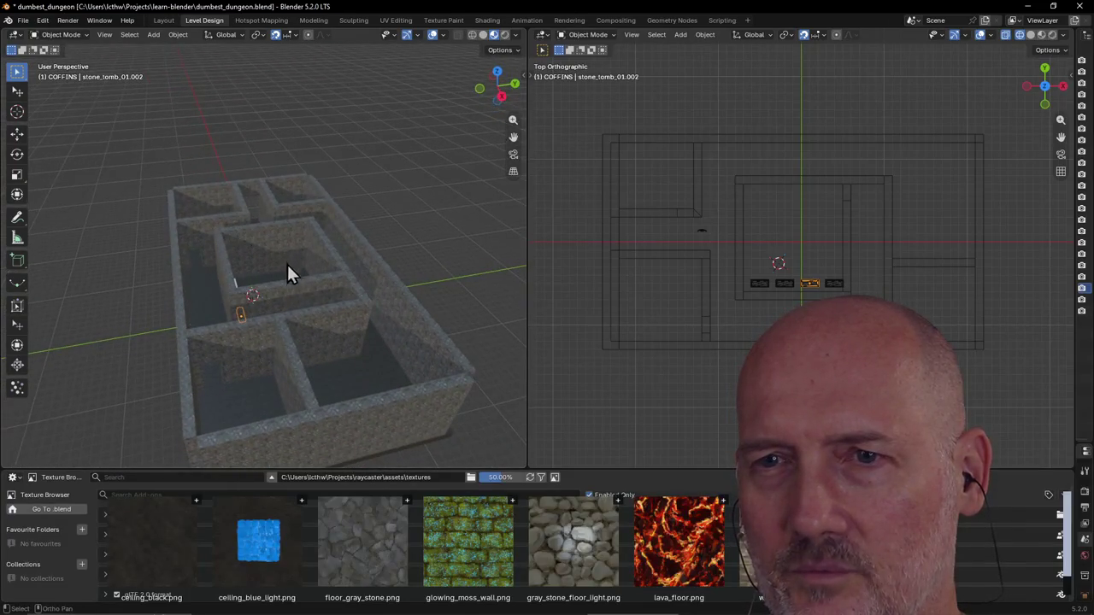
pyautogui.moveTo(283, 297)
pyautogui.mouseDown(button='middle')
pyautogui.moveTo(193, 306)
pyautogui.moveTo(393, 272)
pyautogui.moveTo(25, 220)
pyautogui.moveTo(59, 272)
pyautogui.moveTo(224, 240)
pyautogui.moveTo(268, 255)
pyautogui.moveTo(152, 255)
pyautogui.moveTo(124, 221)
pyautogui.moveTo(75, 215)
pyautogui.moveTo(130, 244)
pyautogui.moveTo(285, 244)
pyautogui.moveTo(317, 232)
pyautogui.moveTo(277, 256)
pyautogui.moveTo(269, 244)
pyautogui.mouseUp(button='middle')
pyautogui.click(193, 308)
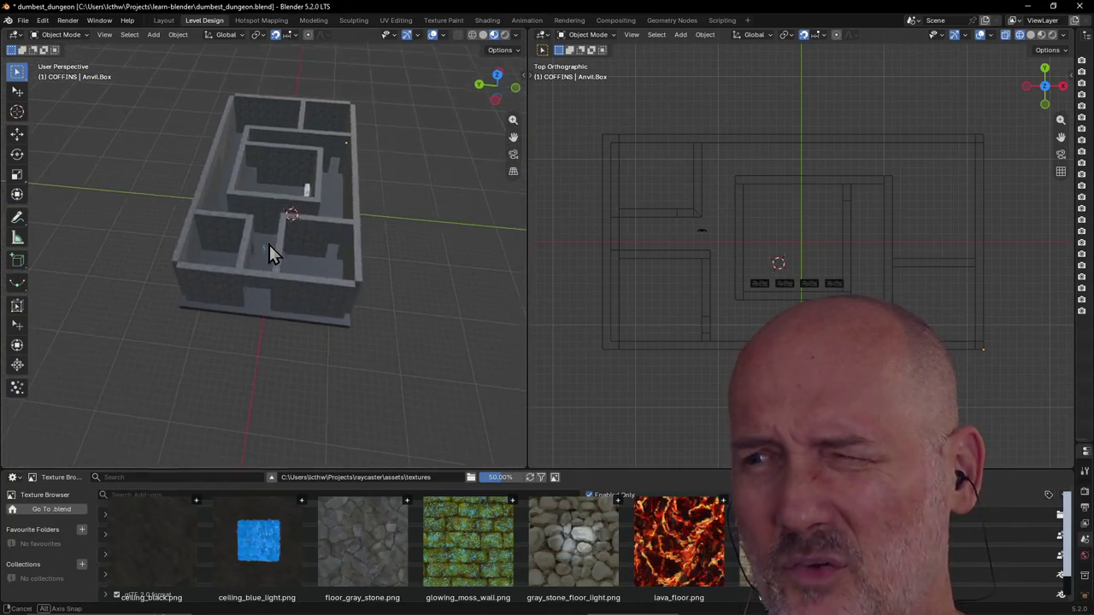
pyautogui.scroll(3, 459, 243)
pyautogui.moveTo(459, 246)
pyautogui.mouseDown(button='middle')
pyautogui.moveTo(457, 224)
pyautogui.moveTo(454, 250)
pyautogui.mouseUp(button='middle')
pyautogui.scroll(-3, 458, 219)
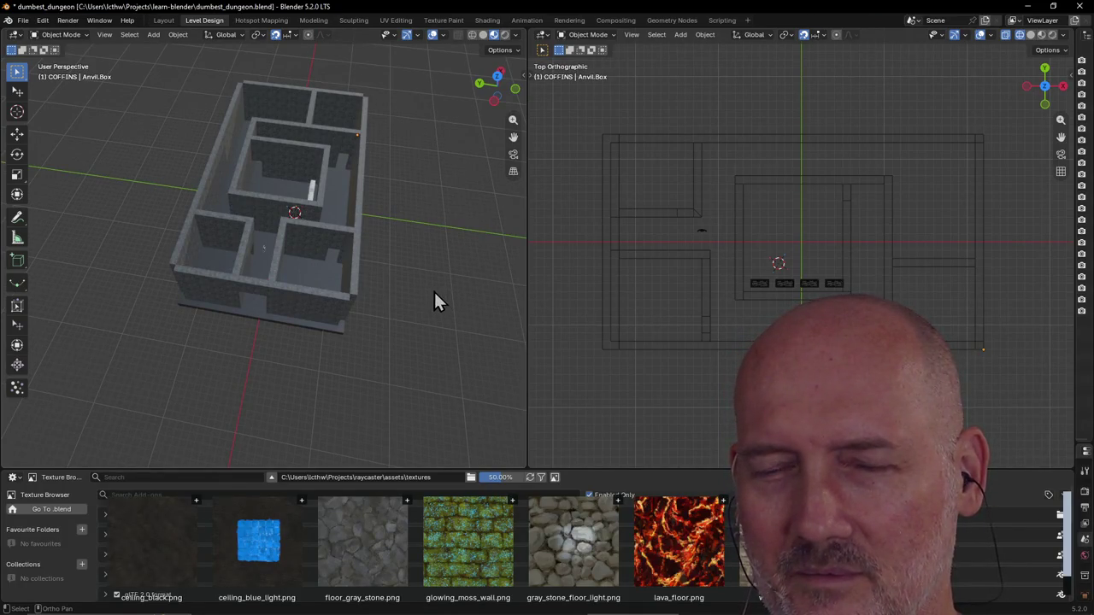
pyautogui.moveTo(428, 276); pyautogui.dragTo(431, 252, button='middle')
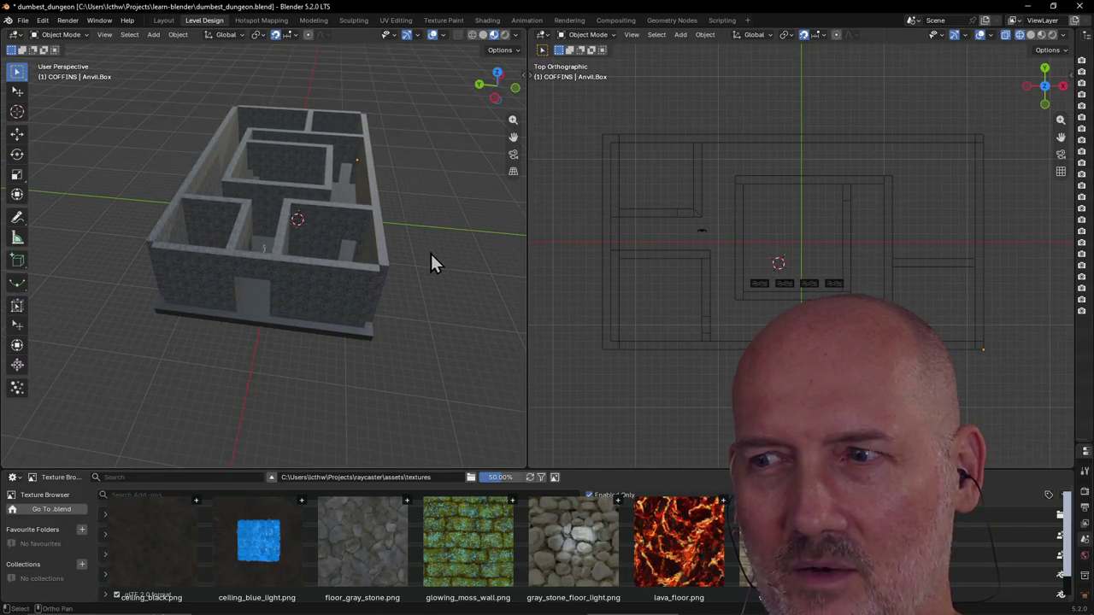
pyautogui.scroll(-2, 430, 253)
pyautogui.moveTo(430, 252)
pyautogui.mouseDown(button='middle')
pyautogui.moveTo(258, 254)
pyautogui.moveTo(332, 292)
pyautogui.mouseUp(button='middle')
pyautogui.scroll(3, 332, 293)
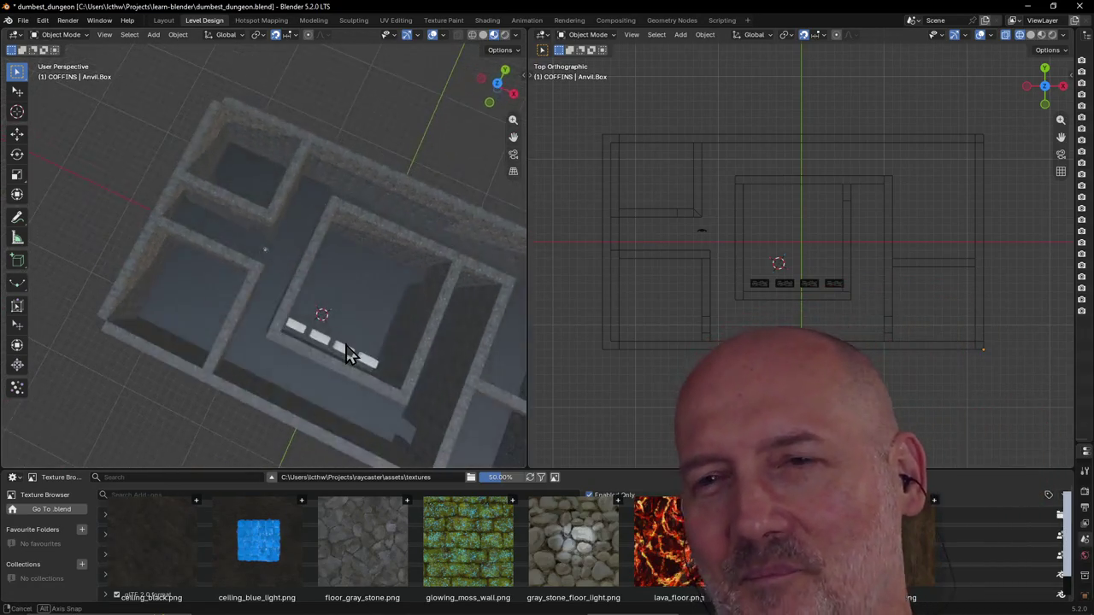
pyautogui.scroll(2, 347, 354)
pyautogui.moveTo(347, 354)
pyautogui.mouseDown(button='middle')
pyautogui.moveTo(476, 318)
pyautogui.moveTo(42, 309)
pyautogui.mouseUp(button='middle')
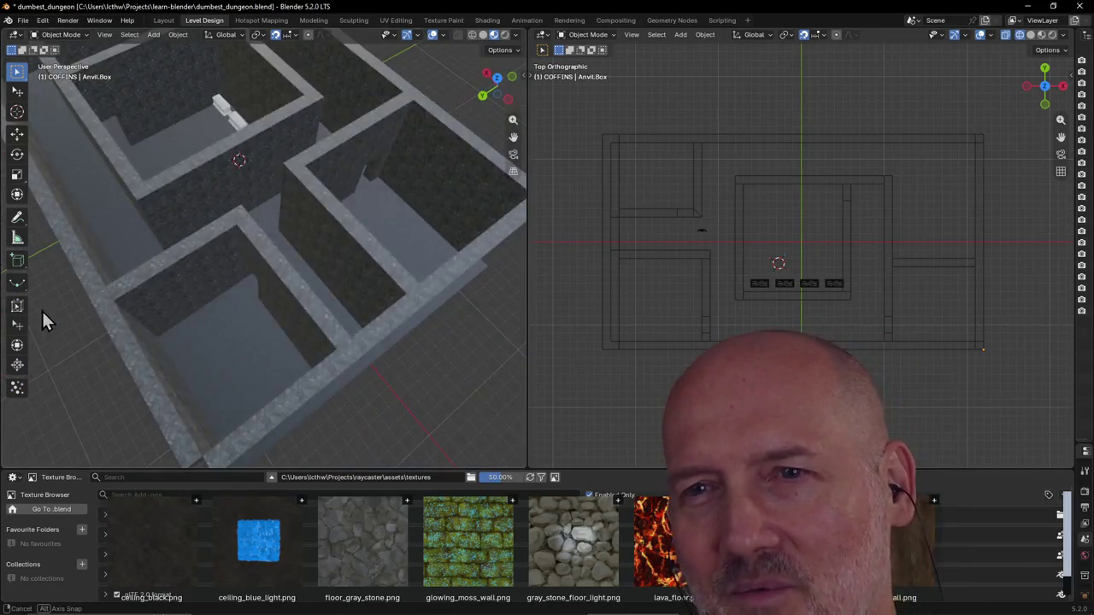
pyautogui.moveTo(64, 204)
pyautogui.mouseDown(button='middle')
pyautogui.moveTo(156, 209)
pyautogui.moveTo(162, 224)
pyautogui.moveTo(41, 178)
pyautogui.moveTo(40, 153)
pyautogui.mouseUp(button='middle')
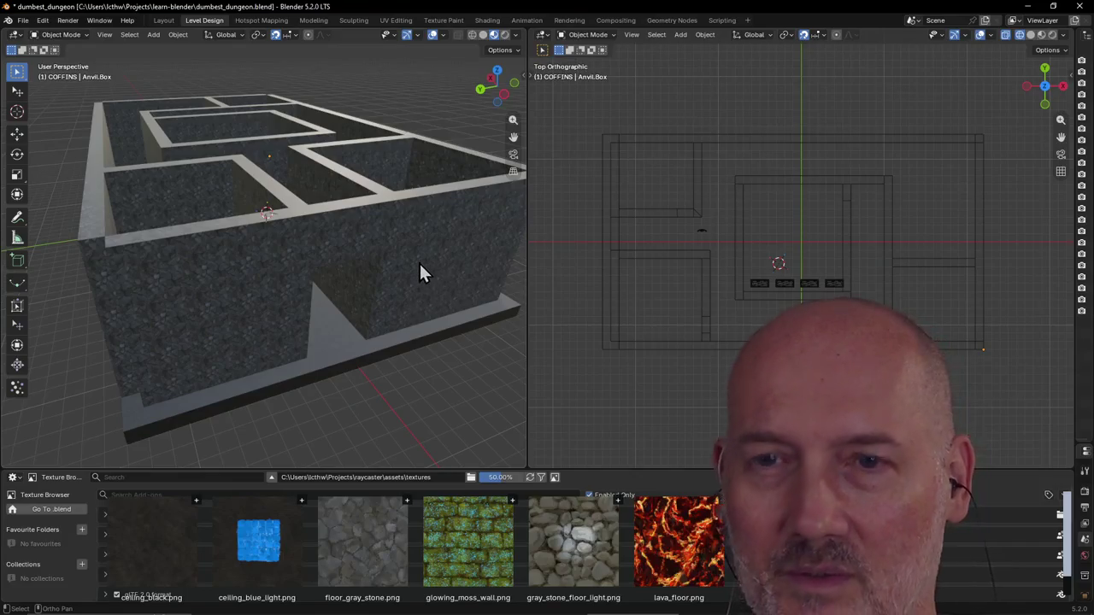
# Step: Save dumbest_dungeon.blend with Ctrl+S, then orbit and zoom around the whole dungeon block
pyautogui.hotkey('ctrl', 's')
pyautogui.scroll(-2, 351, 220)
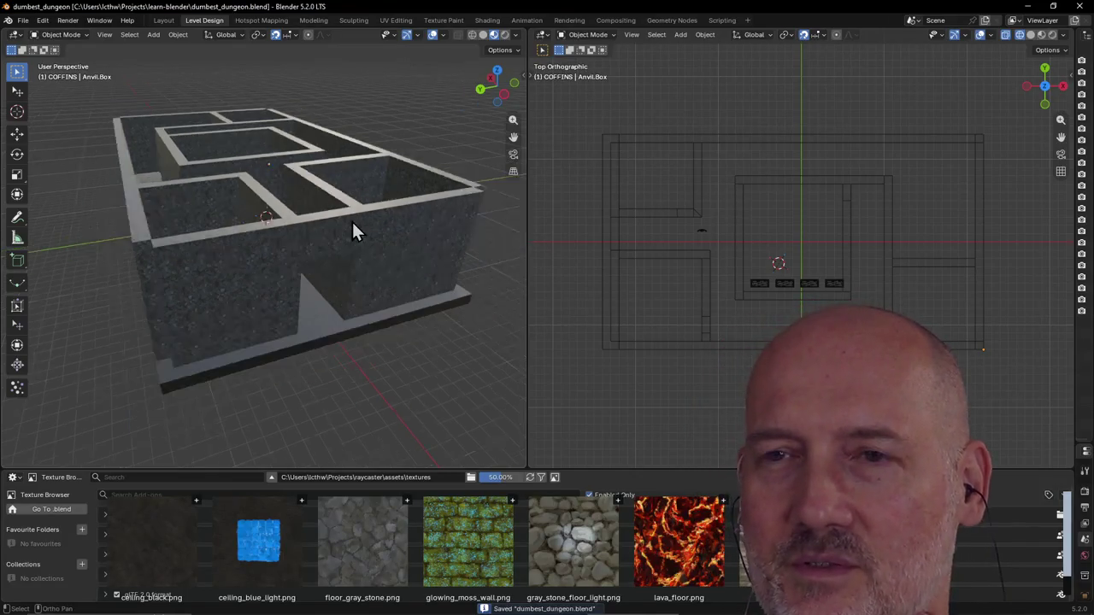
pyautogui.scroll(-2, 351, 220)
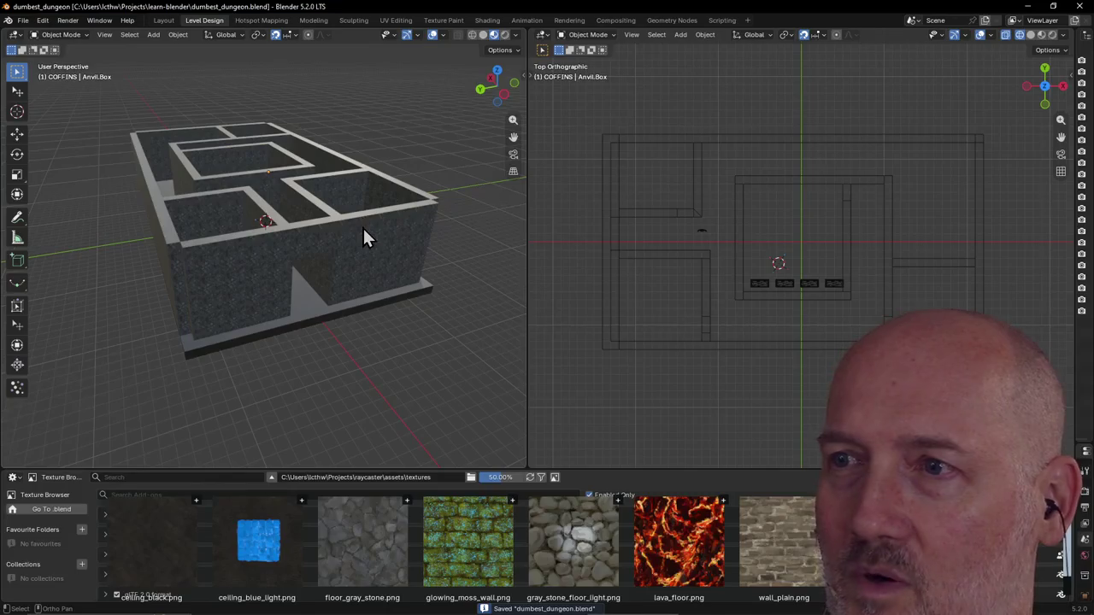
pyautogui.scroll(-1, 363, 220)
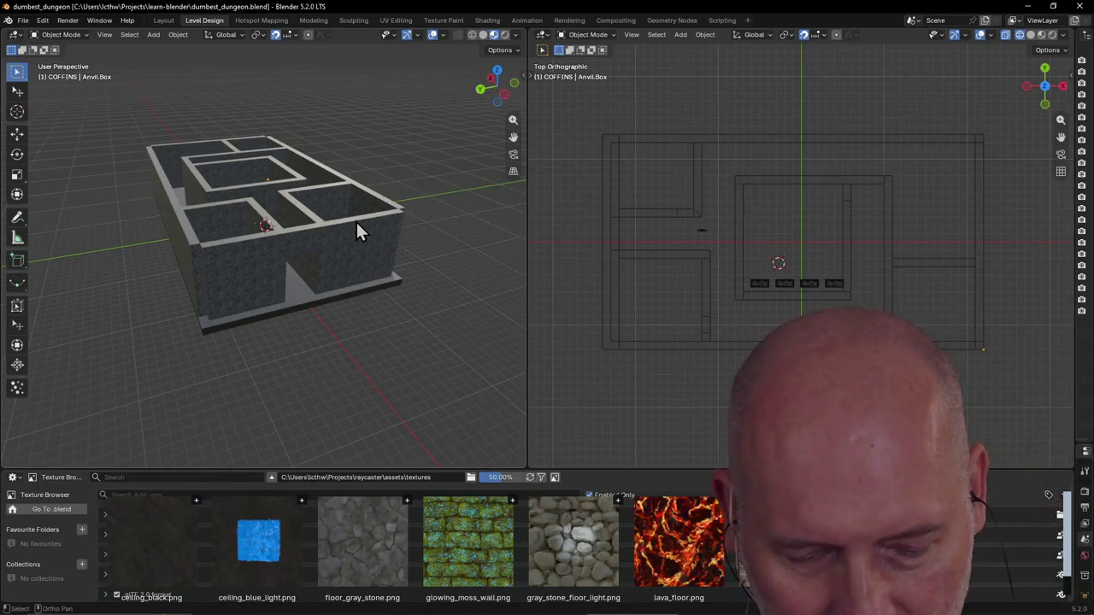
pyautogui.moveTo(356, 220)
pyautogui.mouseDown(button='middle')
pyautogui.moveTo(413, 241)
pyautogui.moveTo(302, 257)
pyautogui.moveTo(323, 212)
pyautogui.moveTo(220, 237)
pyautogui.moveTo(334, 195)
pyautogui.moveTo(264, 180)
pyautogui.moveTo(246, 123)
pyautogui.moveTo(286, 180)
pyautogui.moveTo(371, 171)
pyautogui.moveTo(359, 180)
pyautogui.moveTo(389, 219)
pyautogui.moveTo(334, 257)
pyautogui.moveTo(276, 169)
pyautogui.moveTo(337, 193)
pyautogui.moveTo(244, 205)
pyautogui.moveTo(253, 219)
pyautogui.moveTo(376, 179)
pyautogui.moveTo(376, 235)
pyautogui.moveTo(413, 200)
pyautogui.moveTo(386, 239)
pyautogui.moveTo(323, 183)
pyautogui.moveTo(359, 163)
pyautogui.moveTo(373, 177)
pyautogui.moveTo(326, 262)
pyautogui.mouseUp(button='middle')
pyautogui.scroll(3, 376, 234)
pyautogui.scroll(-3, 386, 240)
pyautogui.scroll(-2, 321, 182)
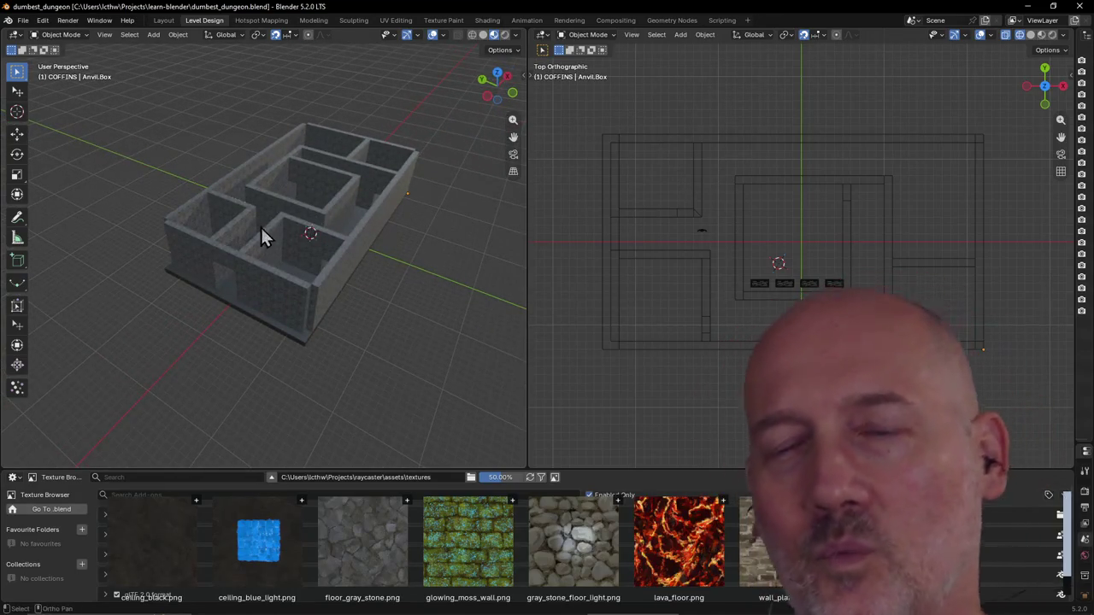
pyautogui.scroll(2, 351, 193)
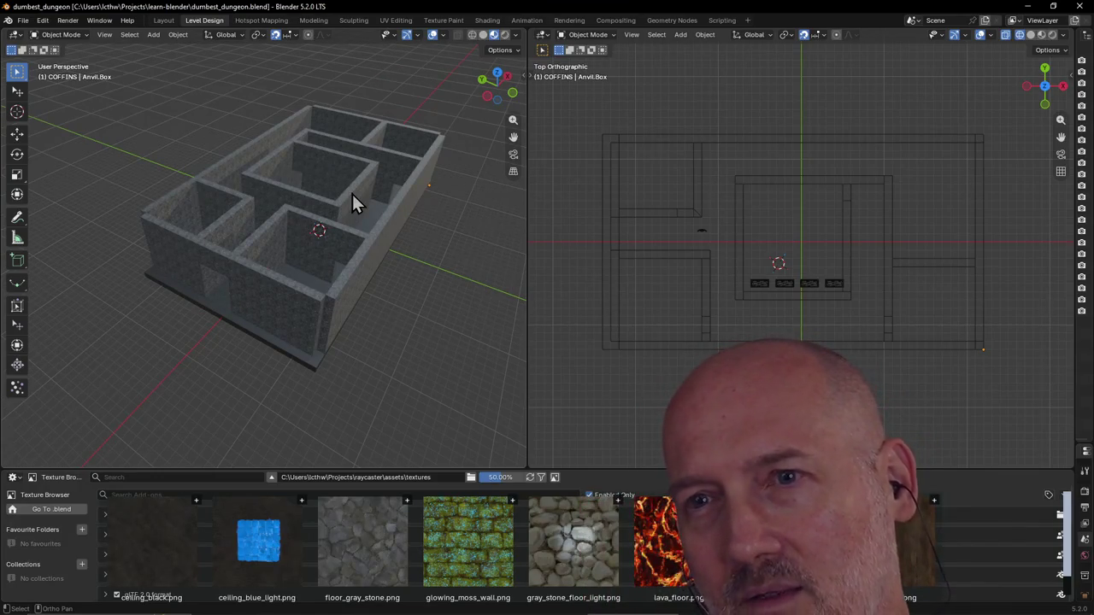
# Step: Tilt to a more top-down view into the dungeon and save dumbest_dungeon.blend again
pyautogui.scroll(1, 353, 194)
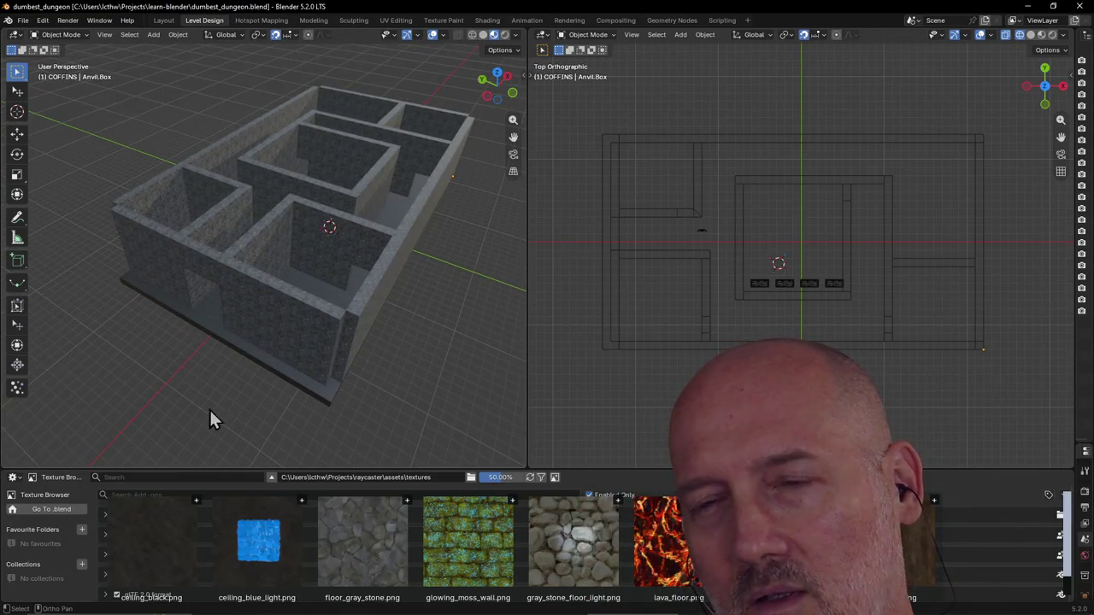
pyautogui.scroll(-1, 330, 391)
pyautogui.scroll(-2, 410, 386)
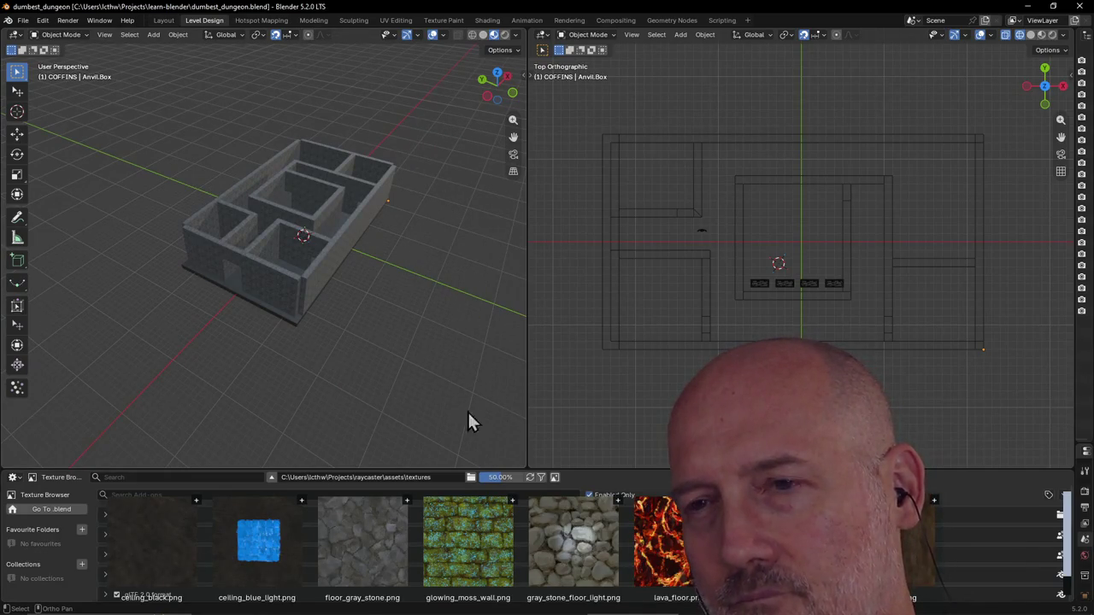
pyautogui.scroll(1, 408, 311)
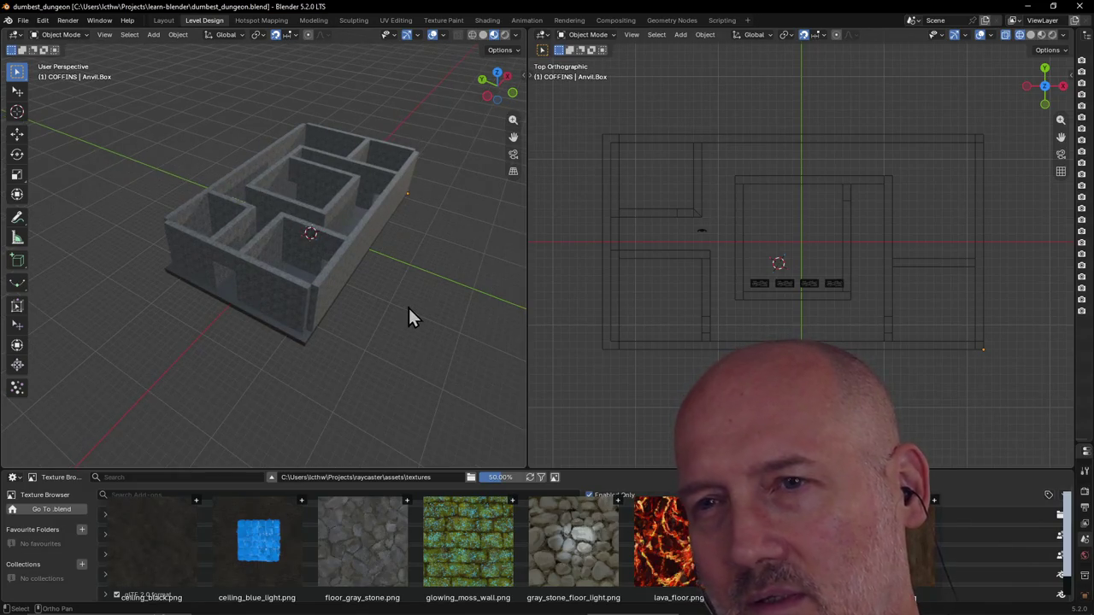
pyautogui.scroll(-2, 408, 311)
pyautogui.scroll(2, 409, 311)
pyautogui.moveTo(407, 312)
pyautogui.mouseDown(button='middle')
pyautogui.moveTo(446, 303)
pyautogui.moveTo(380, 269)
pyautogui.moveTo(319, 291)
pyautogui.moveTo(288, 271)
pyautogui.moveTo(226, 274)
pyautogui.moveTo(328, 242)
pyautogui.moveTo(331, 254)
pyautogui.mouseUp(button='middle')
pyautogui.scroll(3, 379, 269)
pyautogui.scroll(-2, 328, 238)
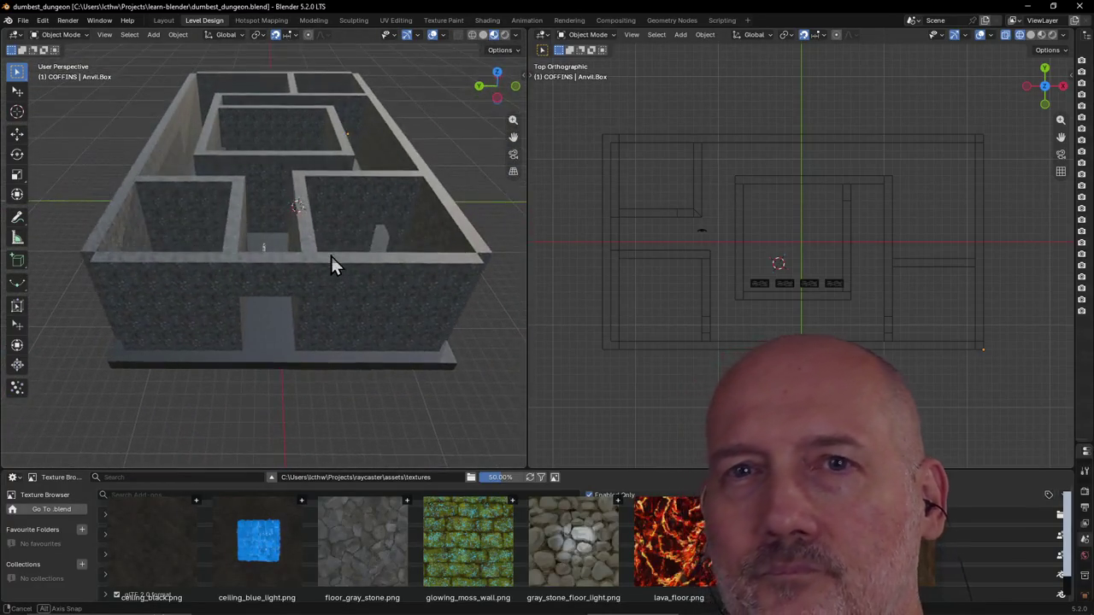
pyautogui.hotkey('ctrl', 's')
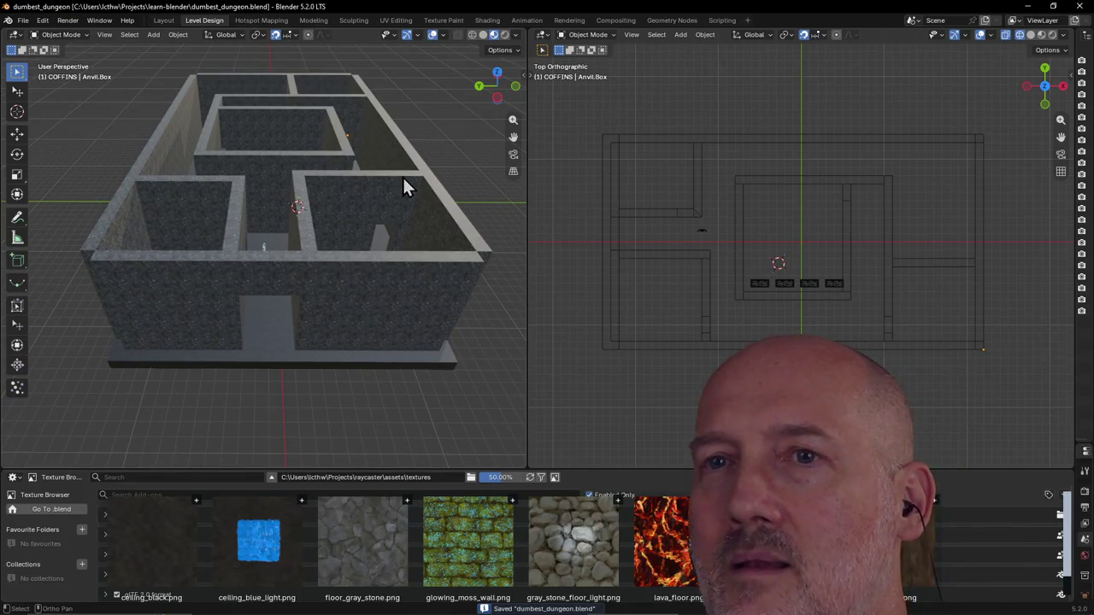
pyautogui.scroll(-2, 387, 210)
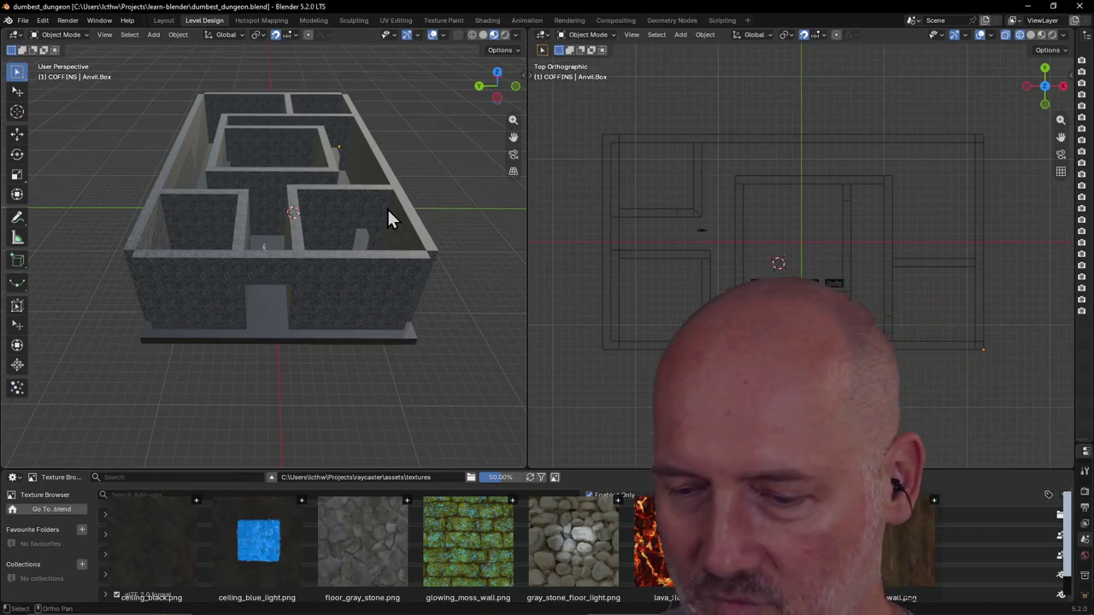
pyautogui.hotkey('alt', 'Tab')
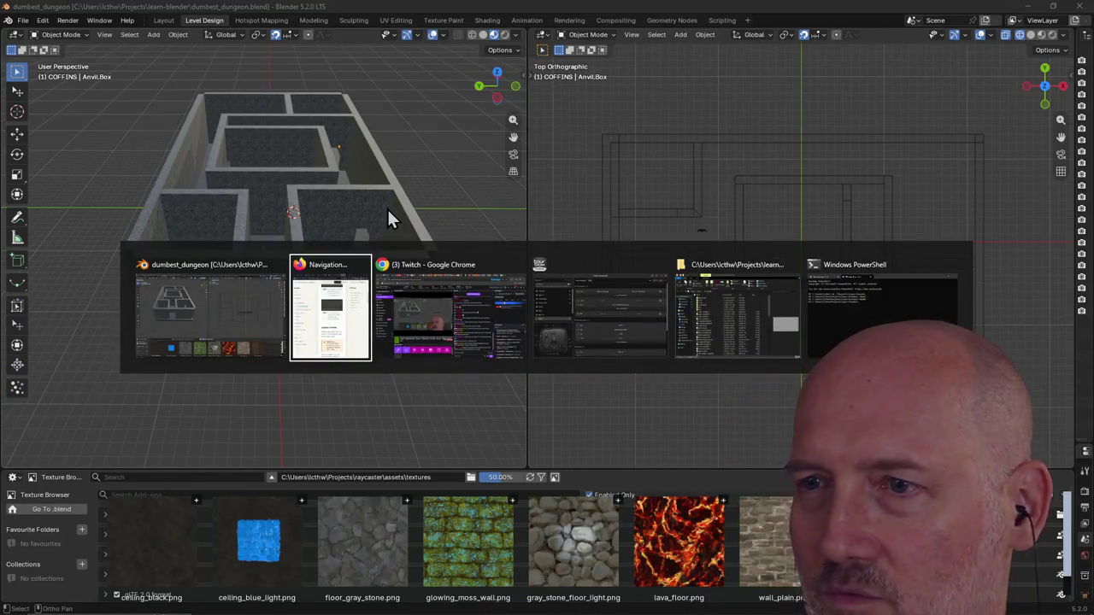
# Step: Move the Chrome window with the Twitch Creator Dashboard Raid Channel list over Blender
pyautogui.hotkey('alt', 'Tab')
pyautogui.hotkey('alt', 'Tab')
pyautogui.hotkey('alt', 'Tab')
pyautogui.hotkey('alt', 'Tab')
pyautogui.hotkey('alt', 'Tab')
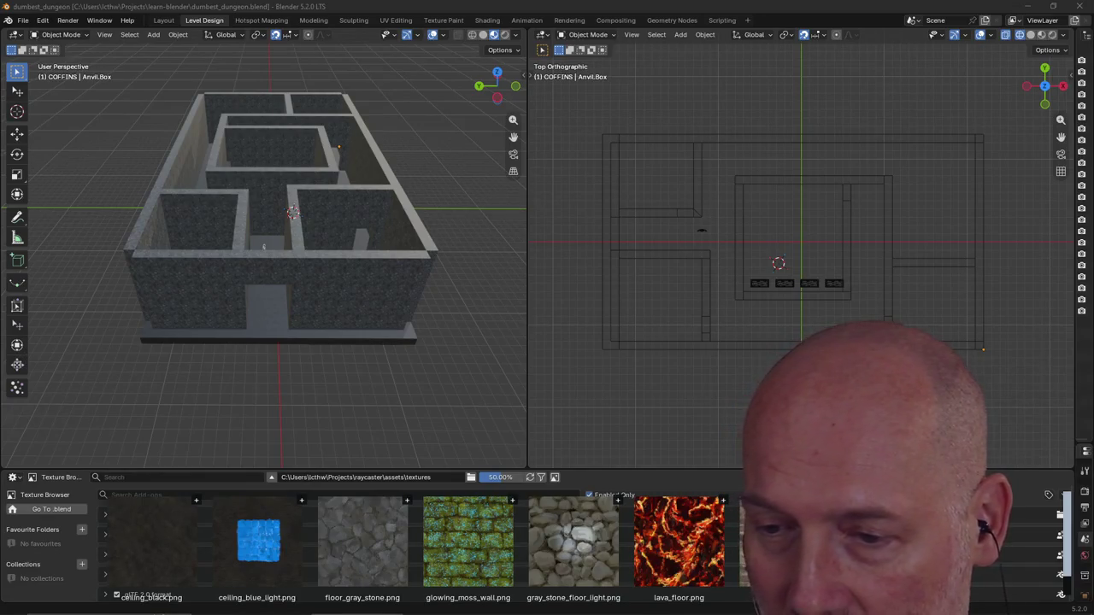
pyautogui.moveTo(908, 40); pyautogui.dragTo(582, 51)
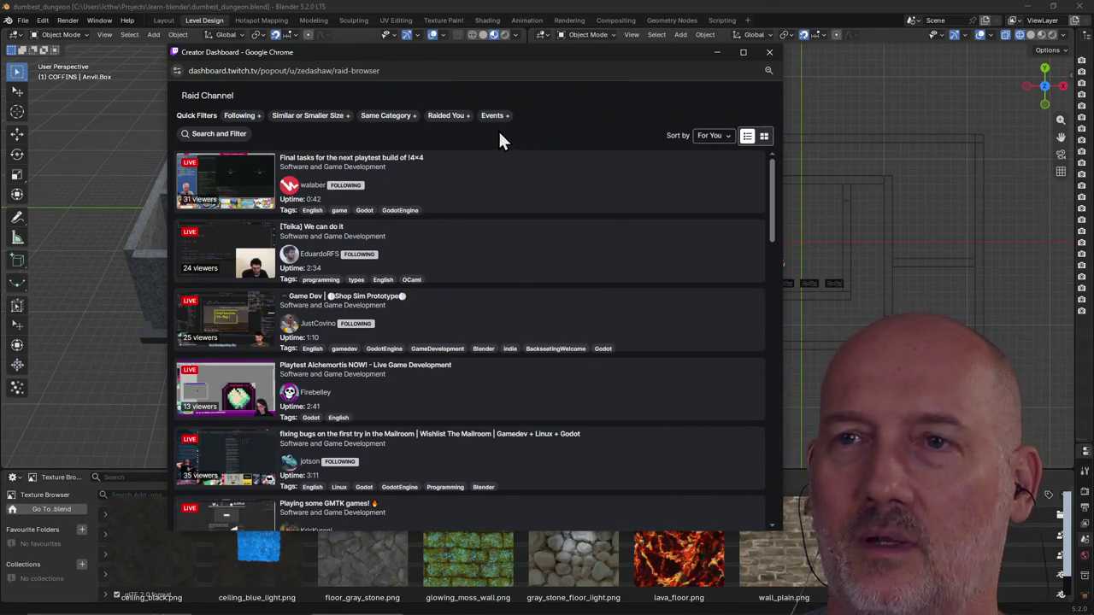
# Step: Apply the Same Category filter to raid channels and open a live channel's Stream Preview
pyautogui.click(387, 120)
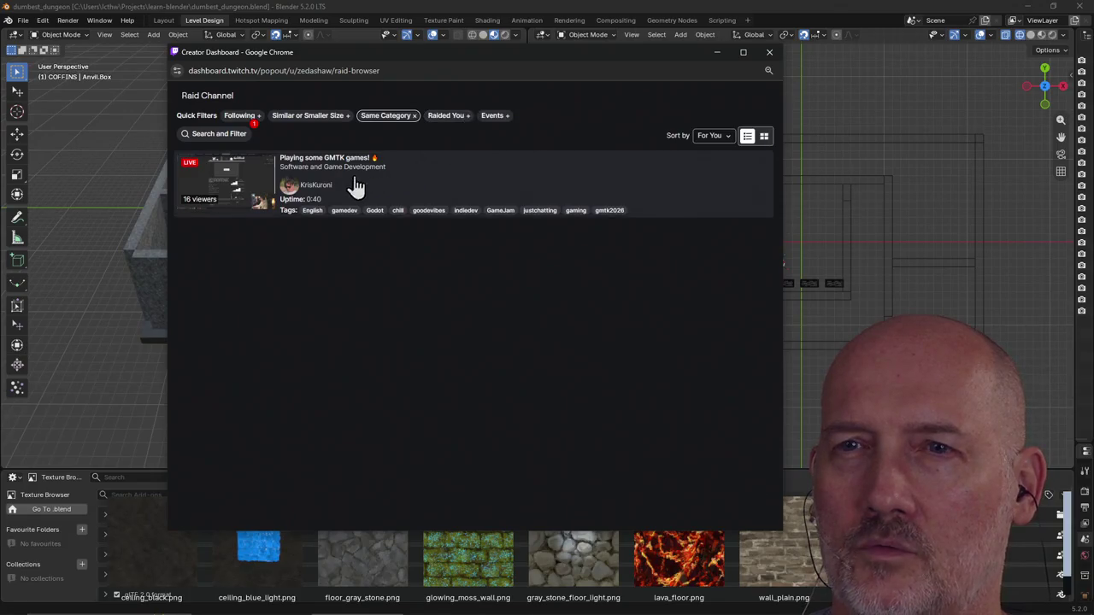
pyautogui.click(231, 192)
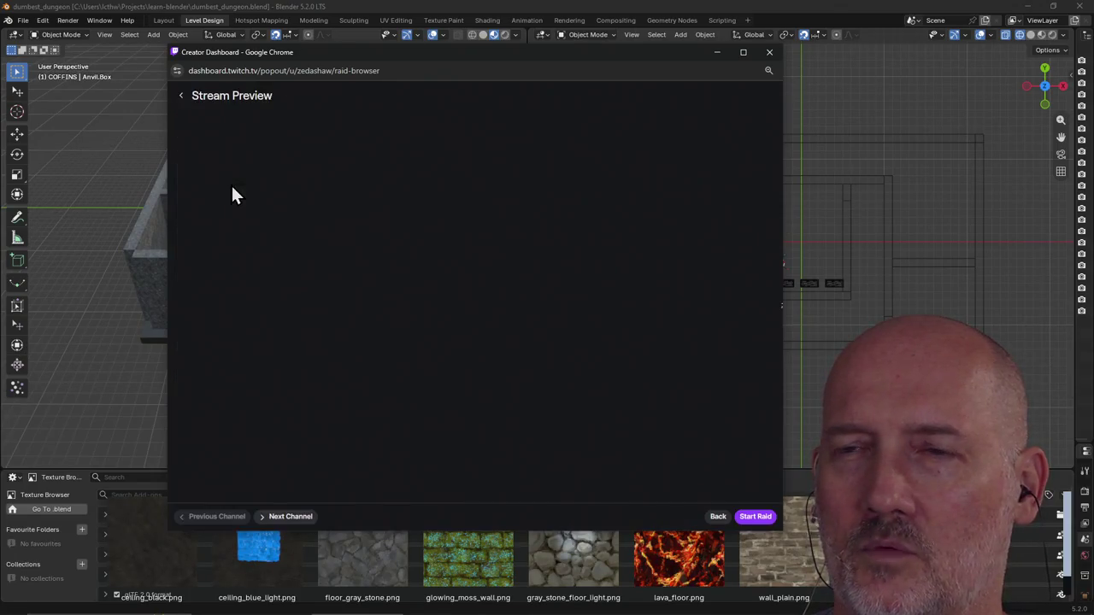